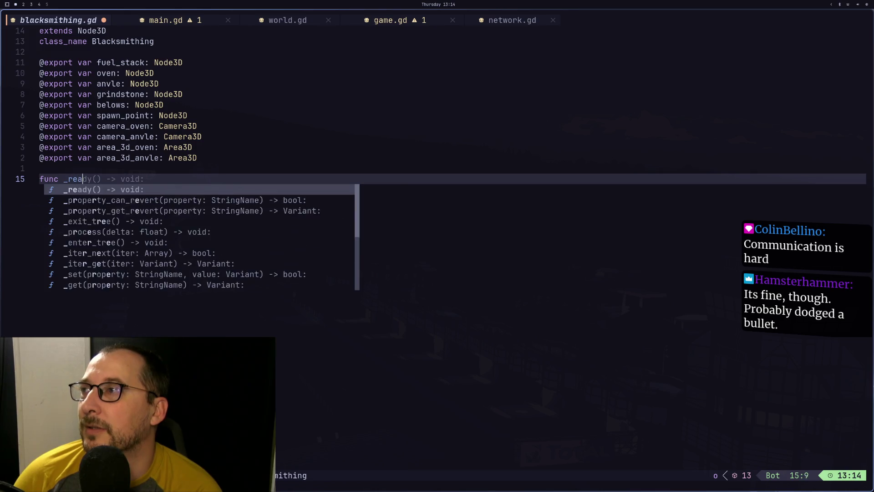
Add an empty func _ready() -> void: with a pass body and save the script.
key("Return")
key("Return")
type("pa")
key("Return")
key("Escape")
type(":w")
key("Return")
Add area_3d_oven and area_3d_anvle lines at the start of _ready using completion.
key("k")
key("k")
type("j")
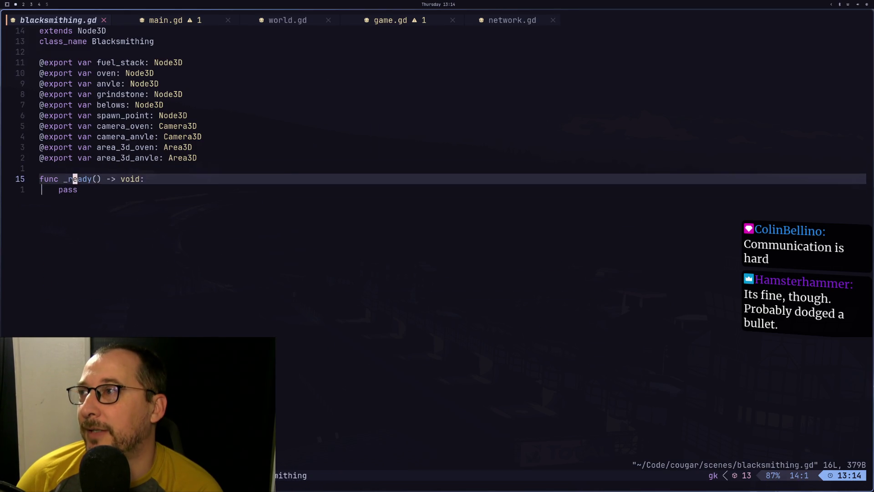
type("oar")
key("Return")
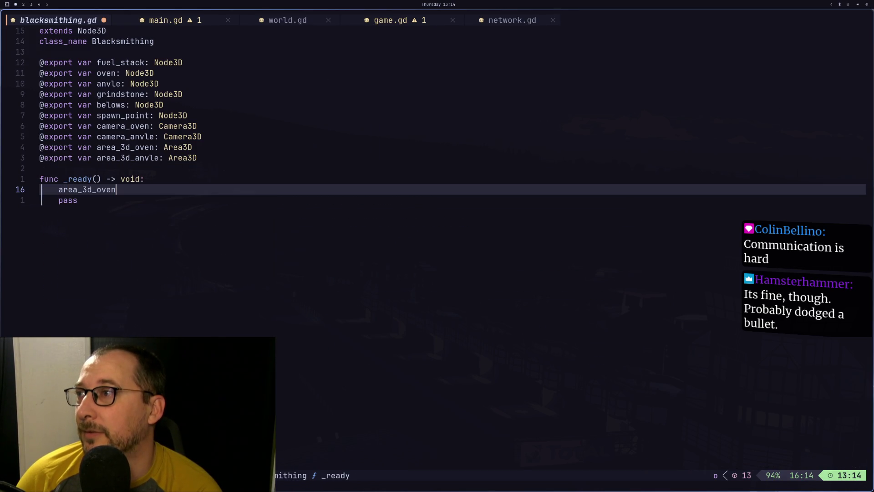
key("Return")
type("area_3d_anvle")
key("Tab")
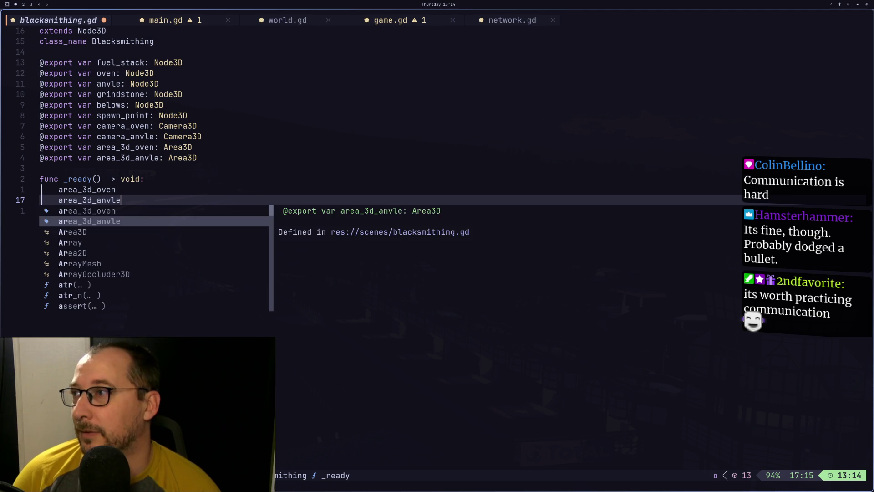
key("Return")
Extend the oven line to area_3d_oven.area_entered.connect().
type("kjk")
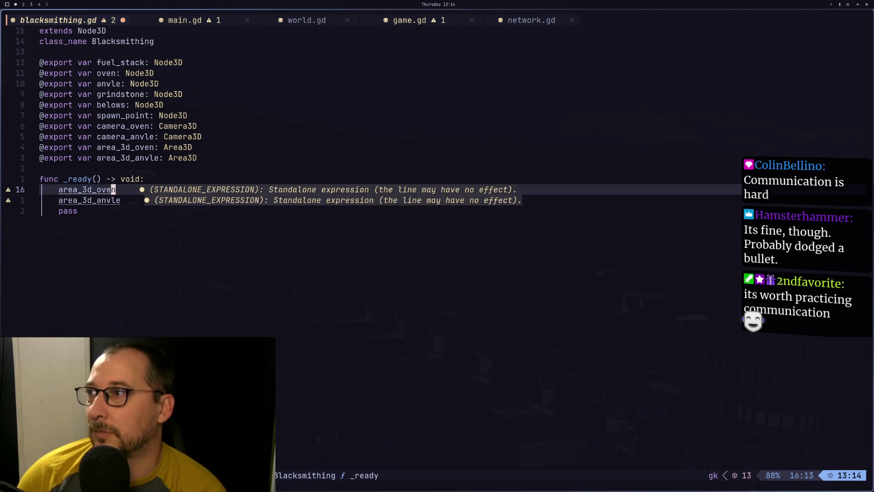
type("A.connect(")
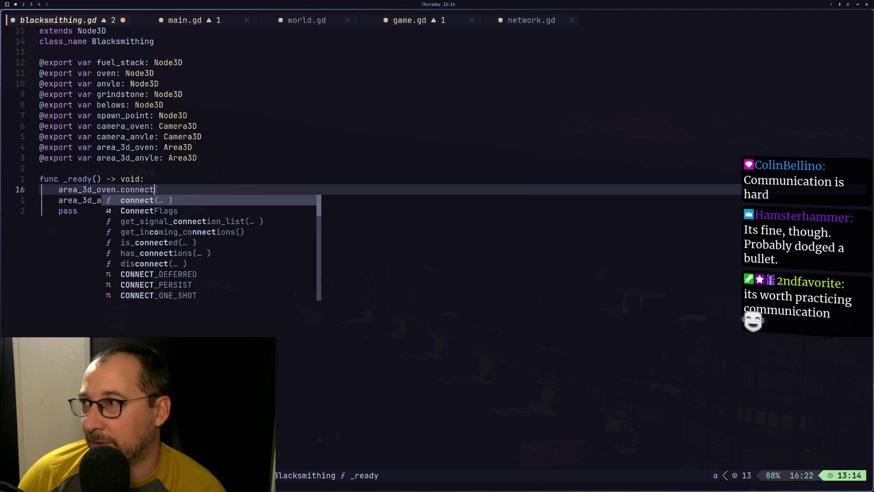
key("BackSpace")
key("BackSpace")
key("BackSpace")
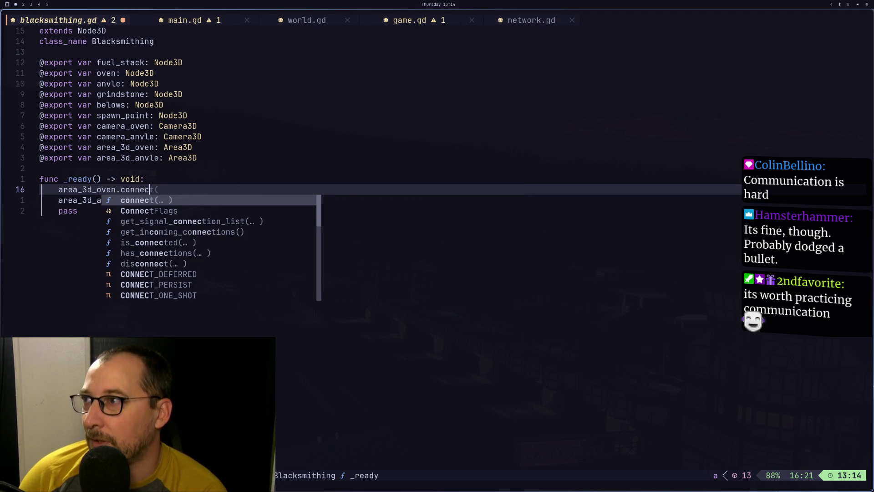
type("ene")
key("BackSpace")
key("BackSpace")
key("BackSpace")
type("area")
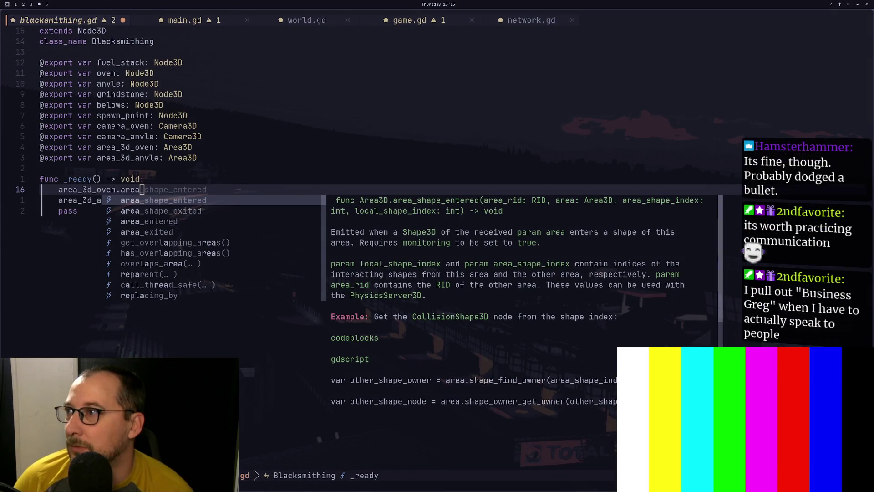
key("Down")
key("Down")
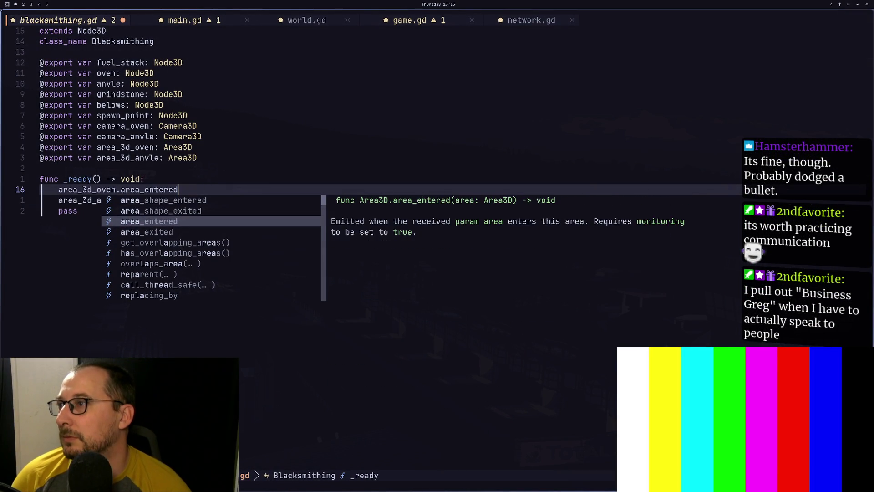
key("Return")
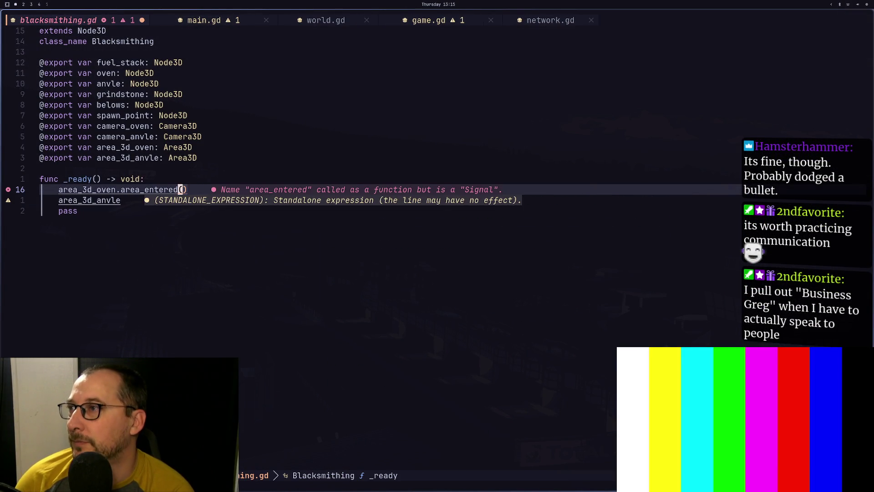
key("Left")
key("Left")
type("c")
key("BackSpace")
type(".conne")
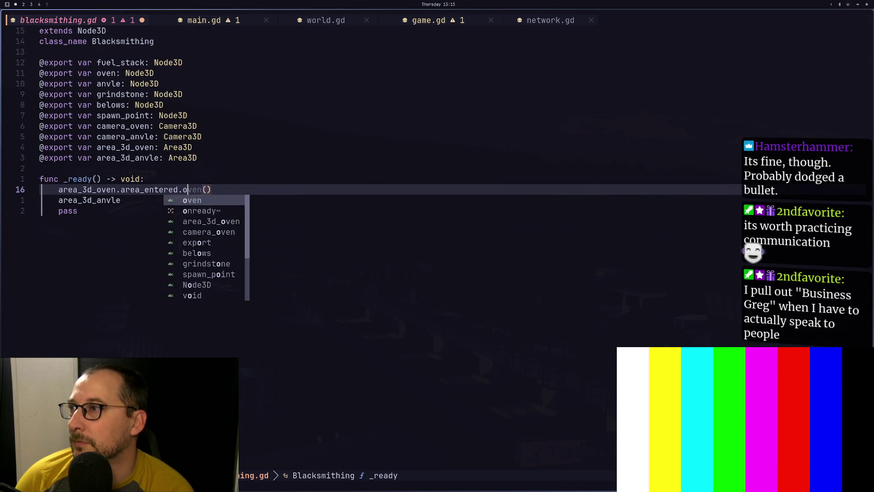
type("ct(")
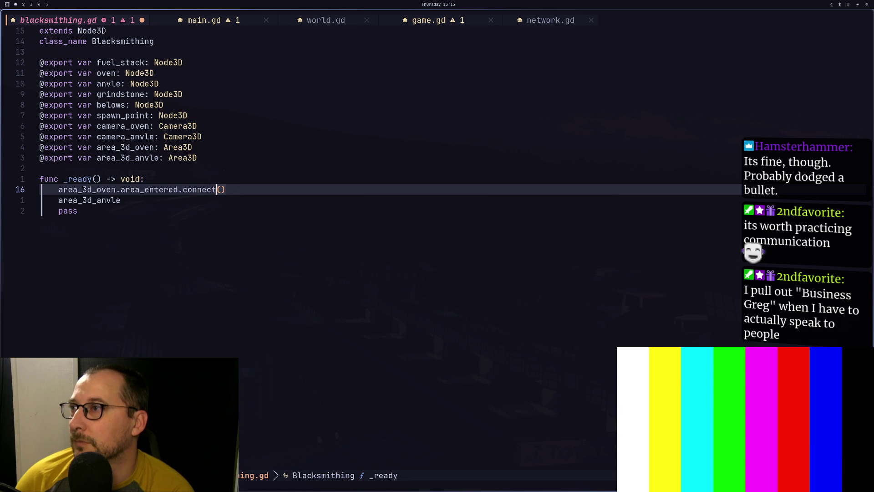
key("Escape")
Reuse the yanked .area_entered.connect() call on the area_3d_anvle line.
key("y")
key("y")
key("p")
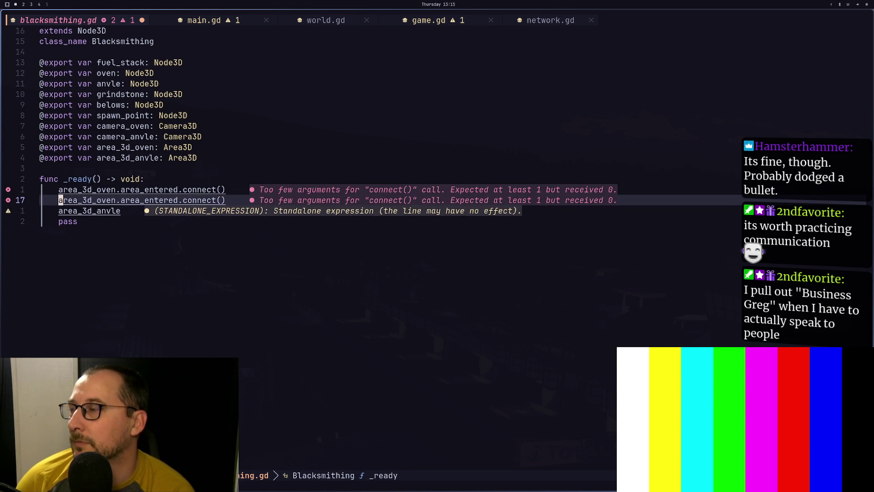
key("d")
key("d")
key("e")
key("p")
key("k")
key("d")
key("d")
key("P")
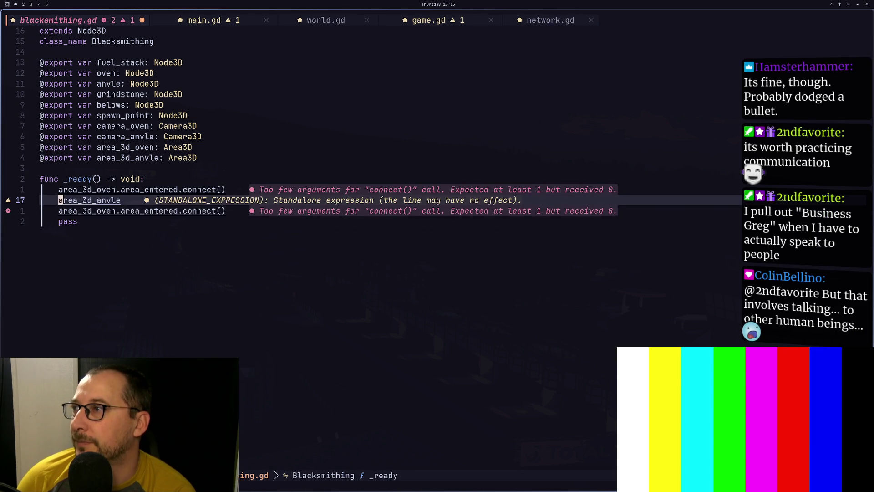
key("j")
key("d")
key("w")
key("k")
key("g")
key("J")
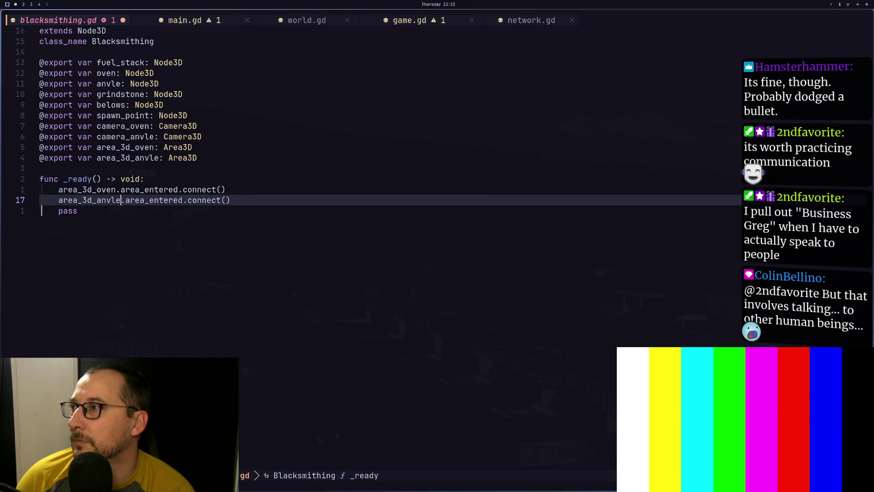
key("l")
key("l")
Delete the leftover pass line and open blank lines below _ready.
key("j")
key("d")
key("d")
key("o")
key("Return")
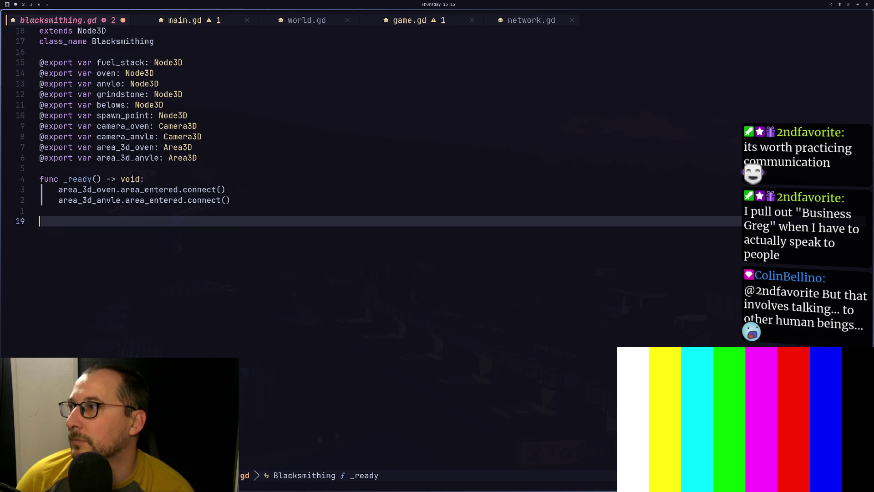
Write func _entered_oven_area() -> void: with a pass body.
type("func _entered_")
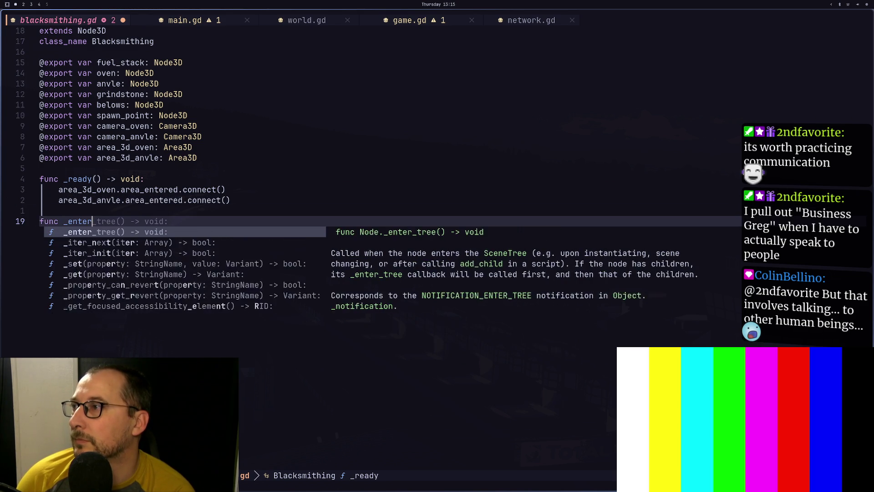
type("oven")
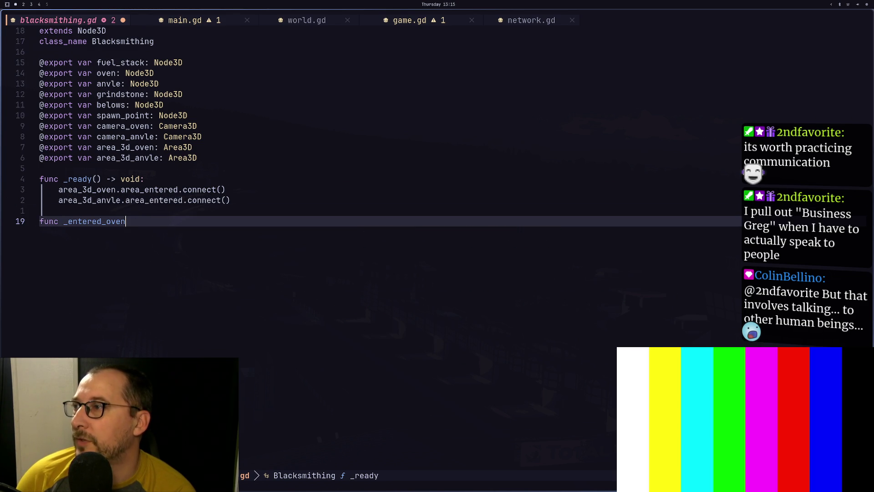
type("+area")
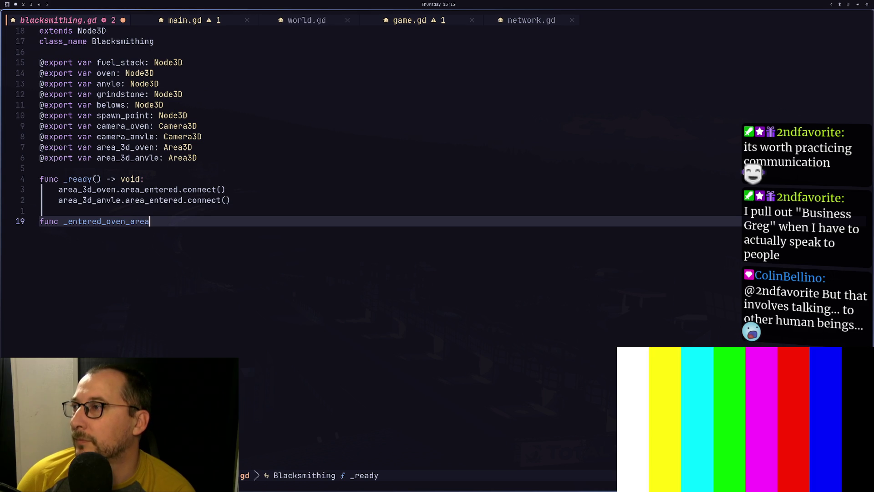
type("() -> void")
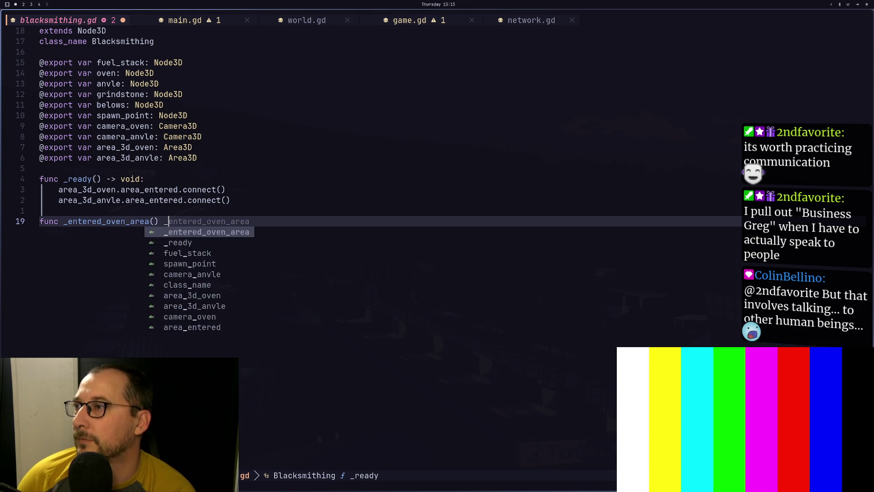
type(":")
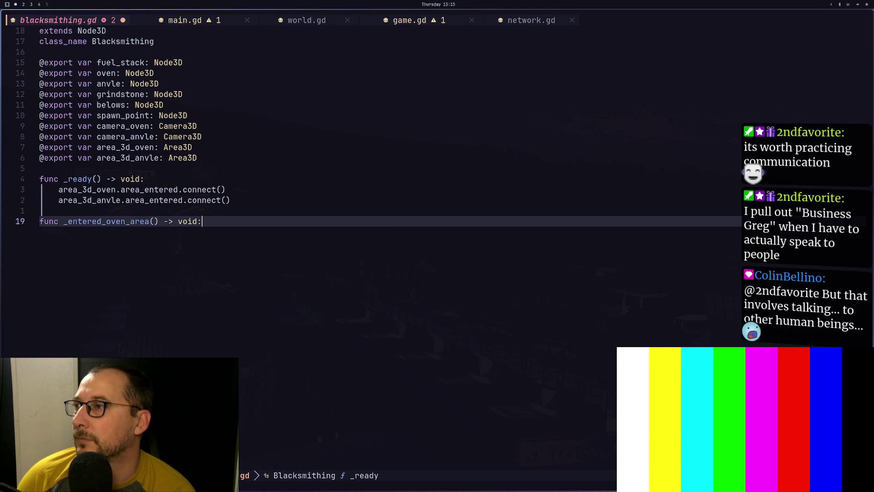
key("Return")
type("pass")
key("Escape")
Duplicate the _entered_oven_area function below, separated by a blank line.
key("k")
key("y")
key("j")
key("j")
key("p")
key("O")
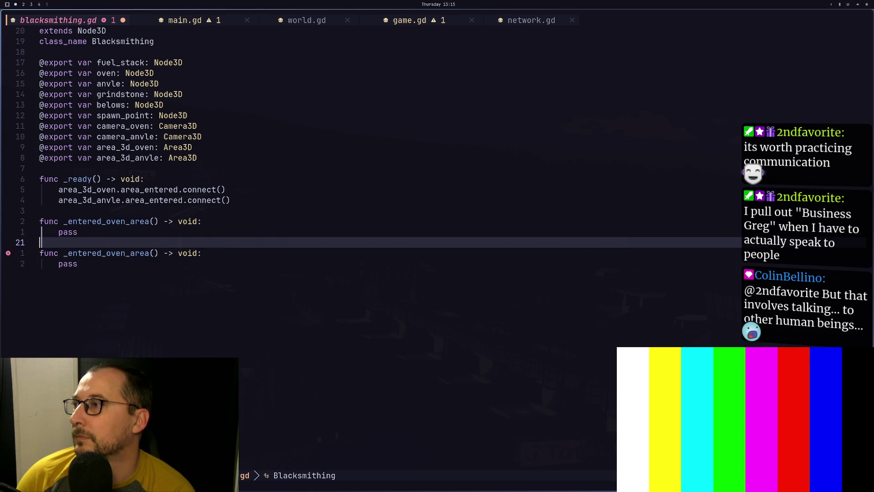
key("Escape")
key("j")
Rename the copied function to _entered_anvle_area and save blacksmithing.gd.
key("w")
key("w")
key("w")
key("h")
key("h")
key("h")
key("h")
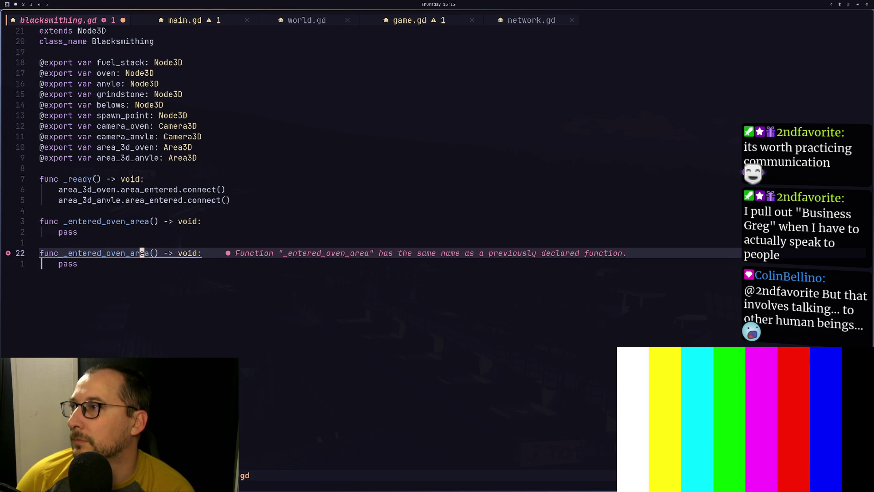
key("c")
key("t")
key("underscore")
type("anvle")
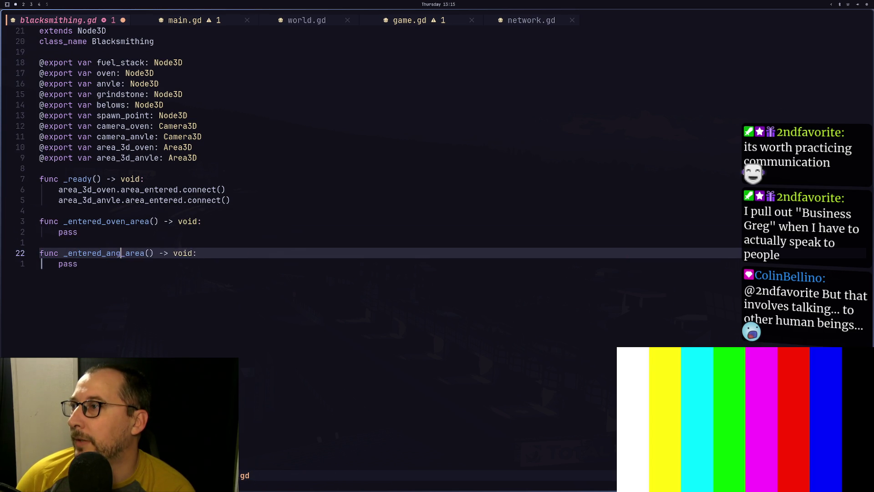
key("Escape")
type(":w")
key("Return")
key("k")
key("k")
key("k")
left_click(127, 200)
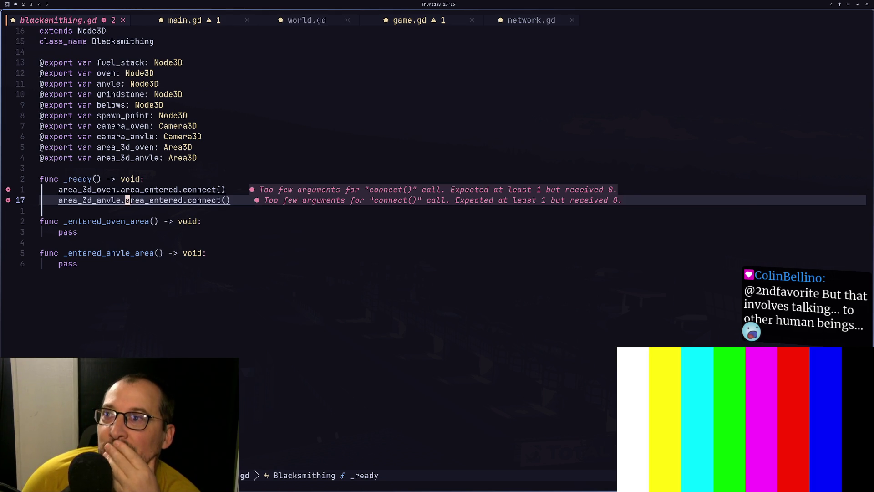
key("j")
key("j")
key("k")
key("j")
key("k")
key("k")
key("l")
key("l")
key("k")
key("l")
key("e")
key("l")
key("i")
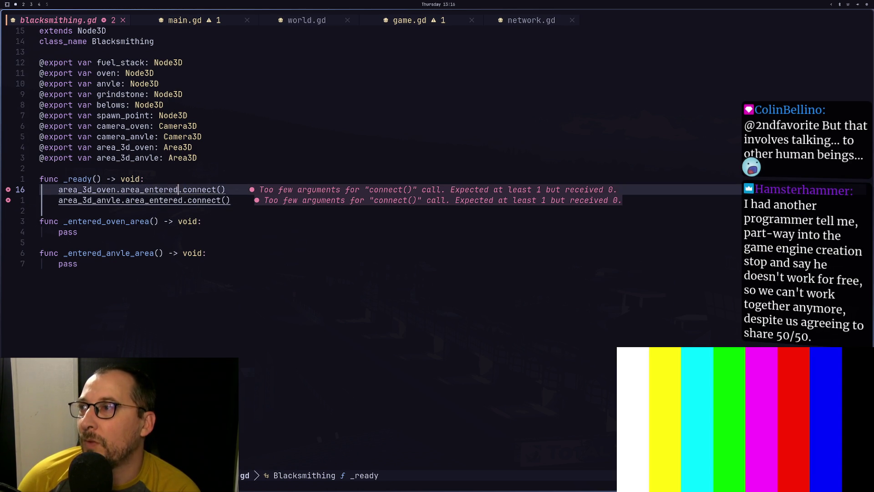
key("BackSpace")
type("d")
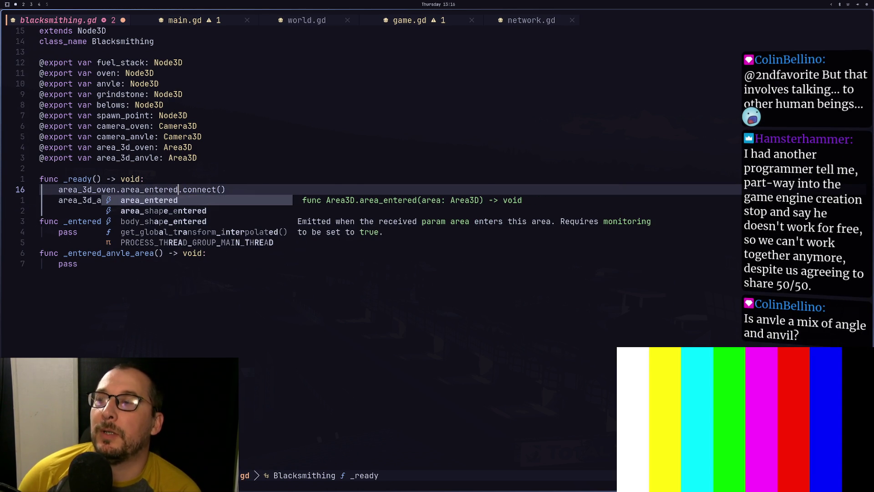
Give _entered_oven_area an area: Area3D parameter and save the script.
key("Escape")
key("j")
key("j")
key("j")
key("h")
key("h")
key("h")
key("shift+k")
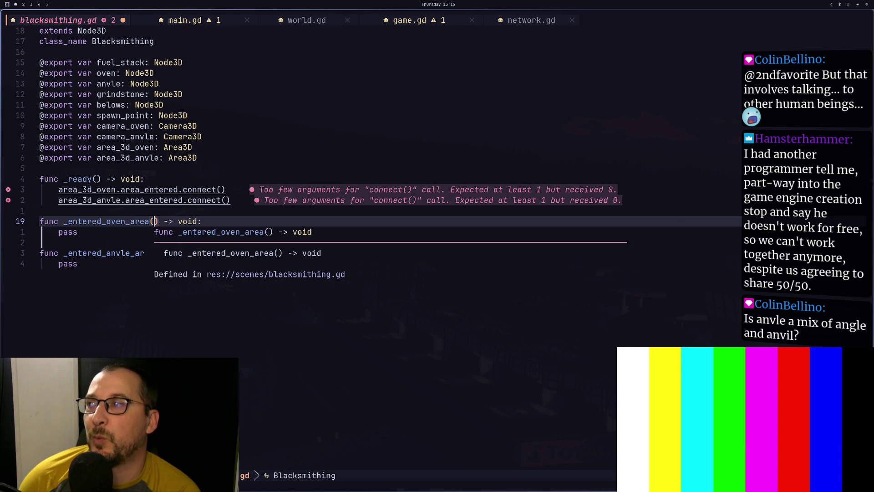
type("a(area: Are")
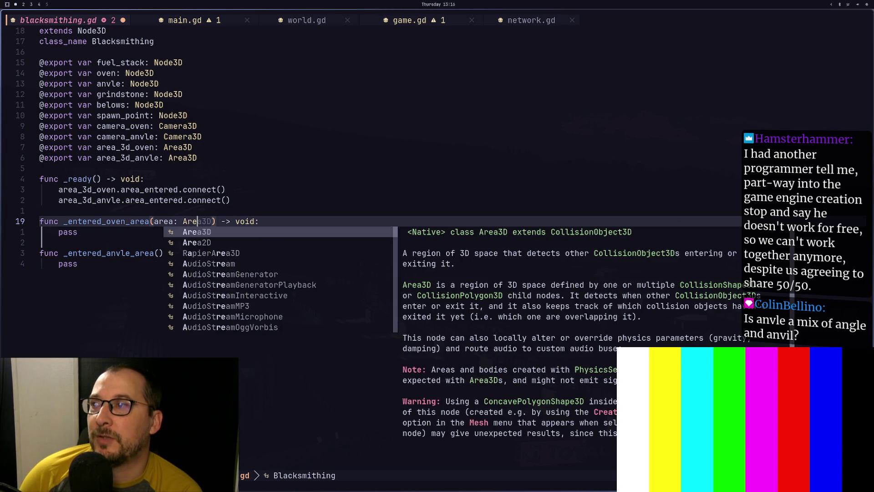
key("Return")
key("Escape")
key("shift+l")
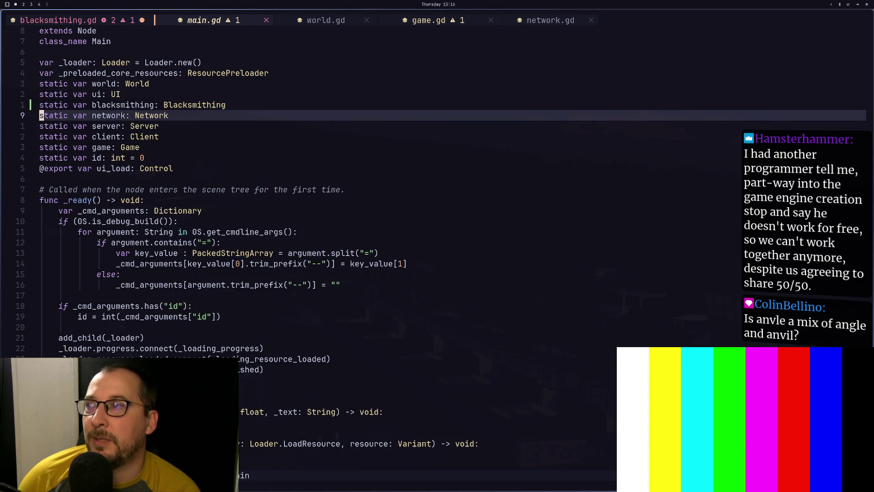
key("shift+h")
type(":w")
key("Return")
Copy area: Area3D into _entered_anvle_area's parentheses and save.
key("h")
key("h")
key("h")
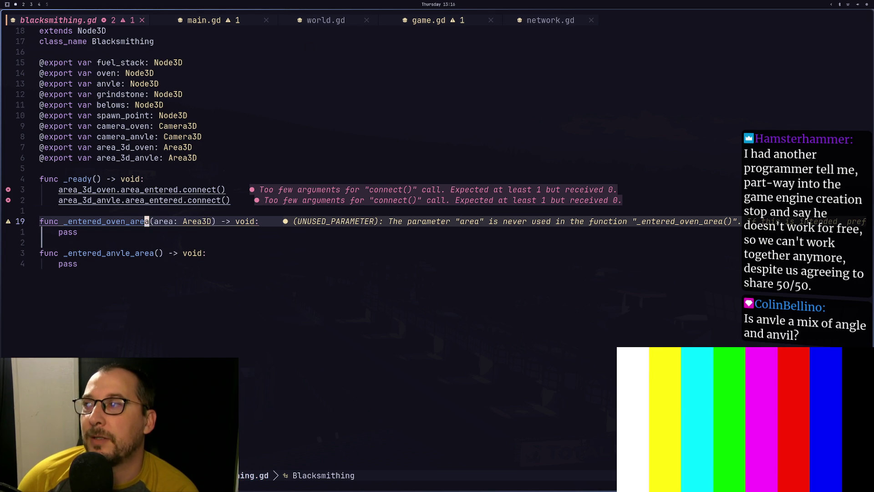
key("l")
key("f")
key("v")
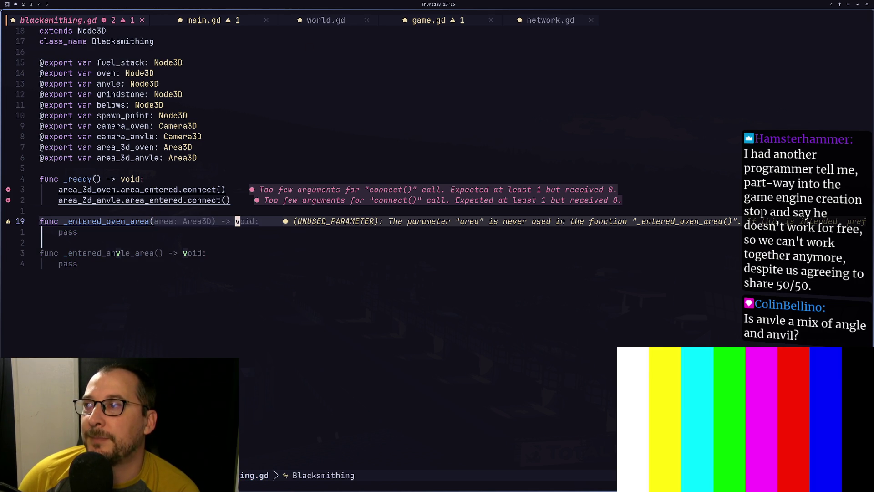
key("b")
key("b")
key("b")
key("h")
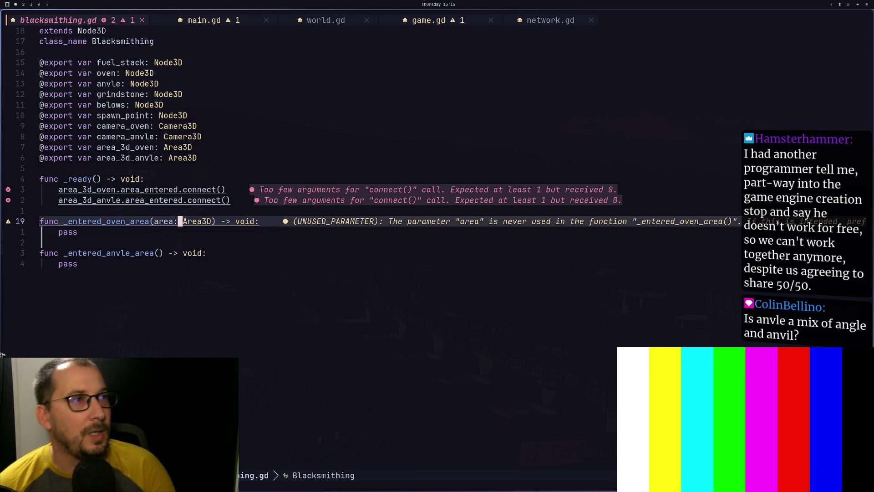
key("h")
key("h")
key("h")
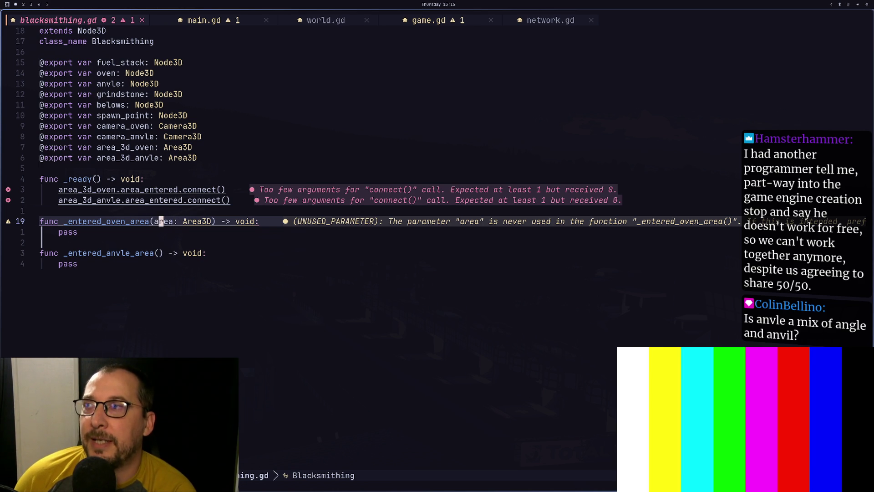
key("h")
key("t")
key("parenright")
key("y")
key("j")
key("j")
key("j")
key("t")
key("parenright")
type("p:w")
key("Return")
Pass _entered_oven_area as the callback in the oven's area_entered.connect().
key("k")
key("k")
key("k")
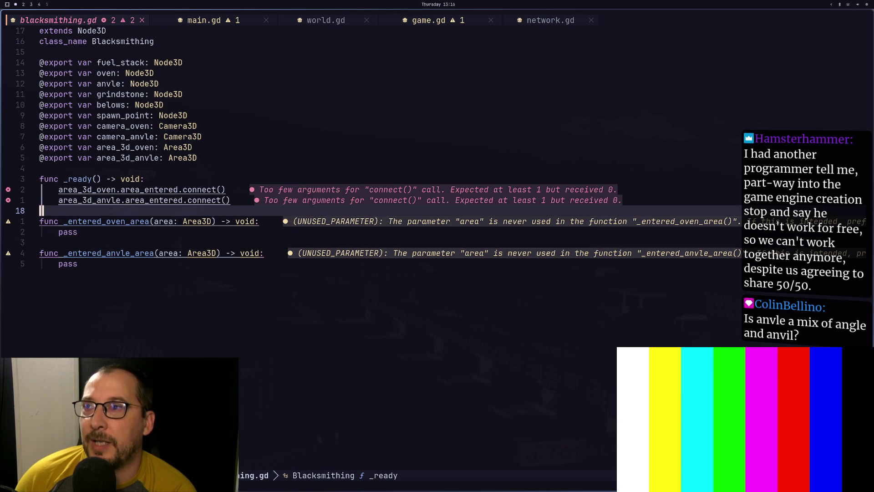
key("k")
key("k")
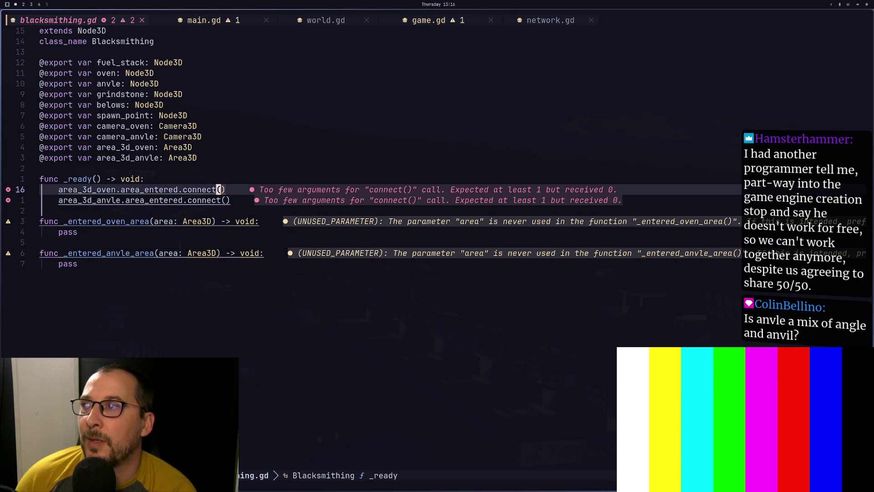
type("a_")
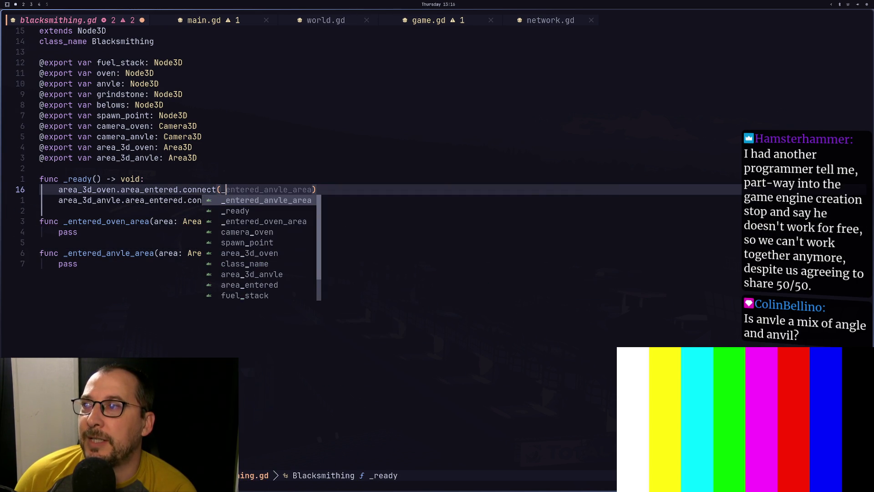
key("ctrl+n")
key("ctrl+n")
key("Escape")
Pass _entered_anvle_area to the anvle's connect() call and save the script.
type("ji")
type("_")
key("Tab")
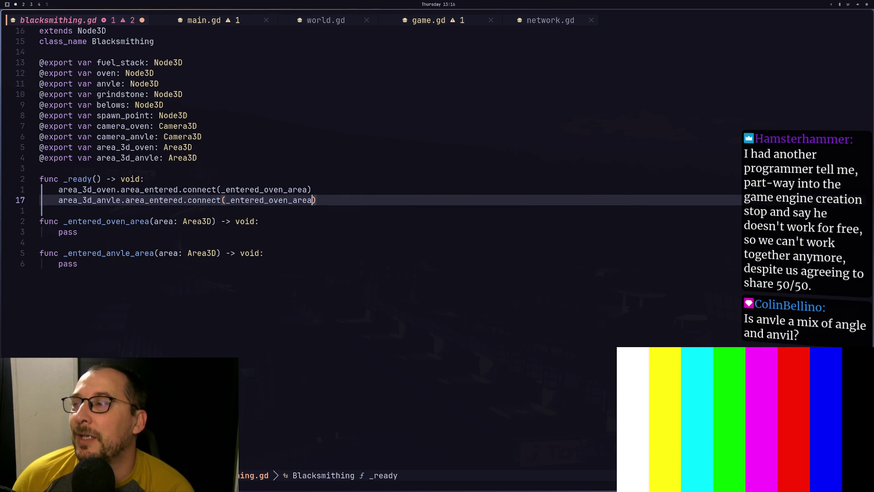
key("BackSpace")
key("BackSpace")
key("BackSpace")
type("a")
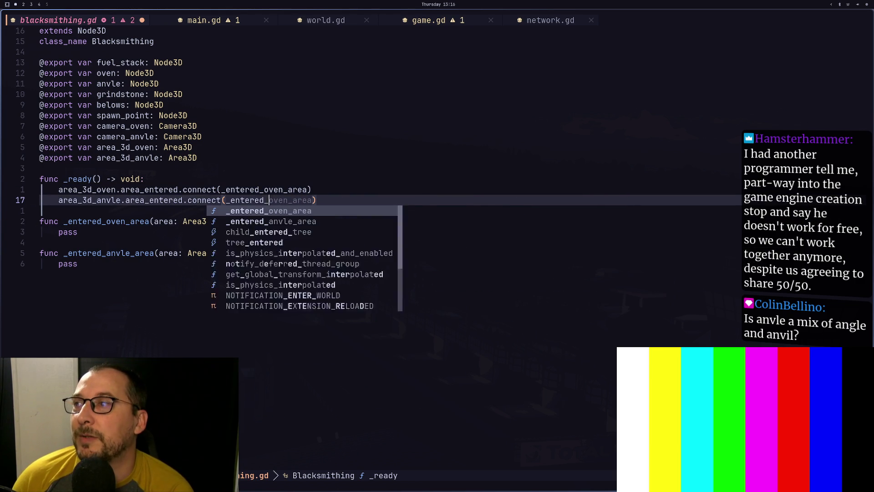
key("Tab")
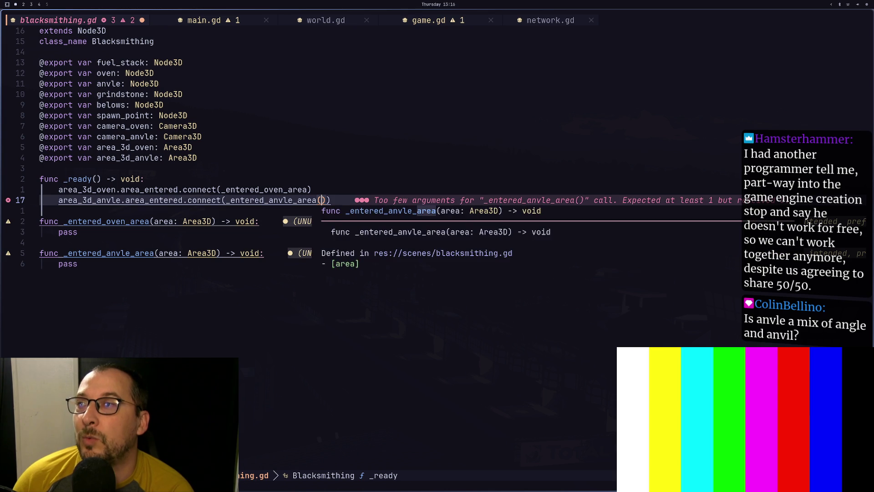
key("Escape")
key("Escape")
type(":w")
key("Return")
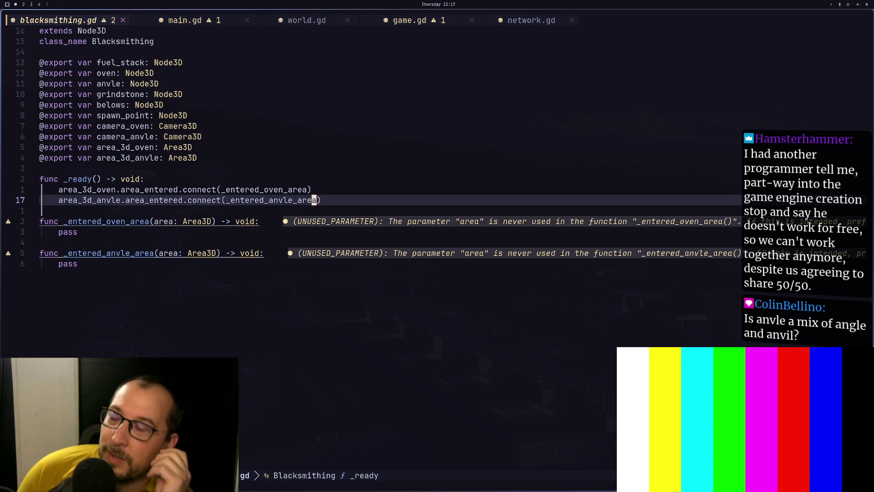
key("j")
key("j")
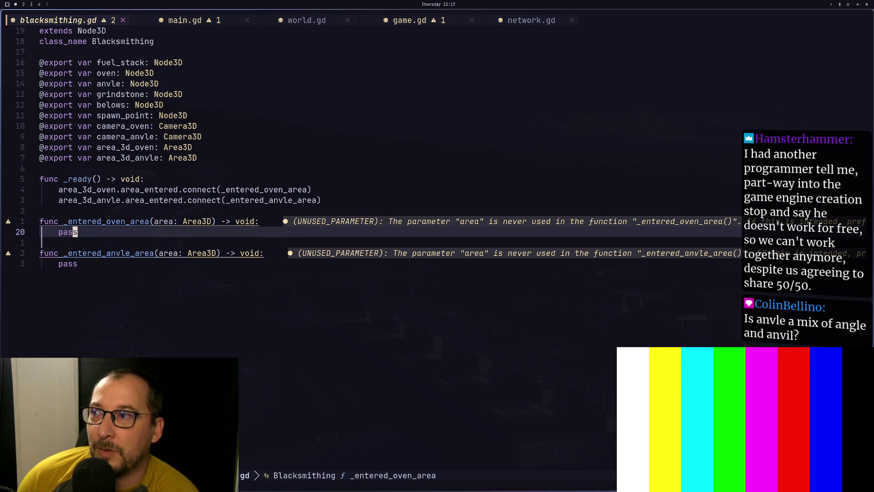
type(":w")
key("Return")
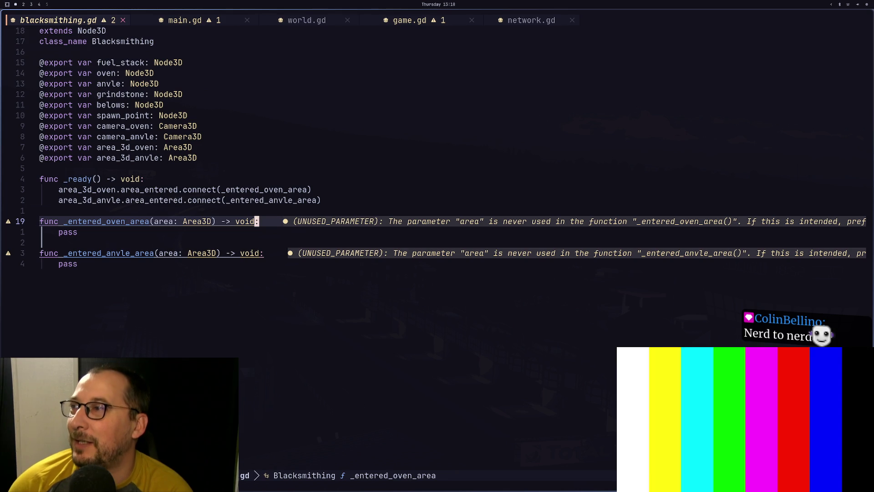
Launch Chromium from the launcher and search Google for 'anvil'.
key("super+4")
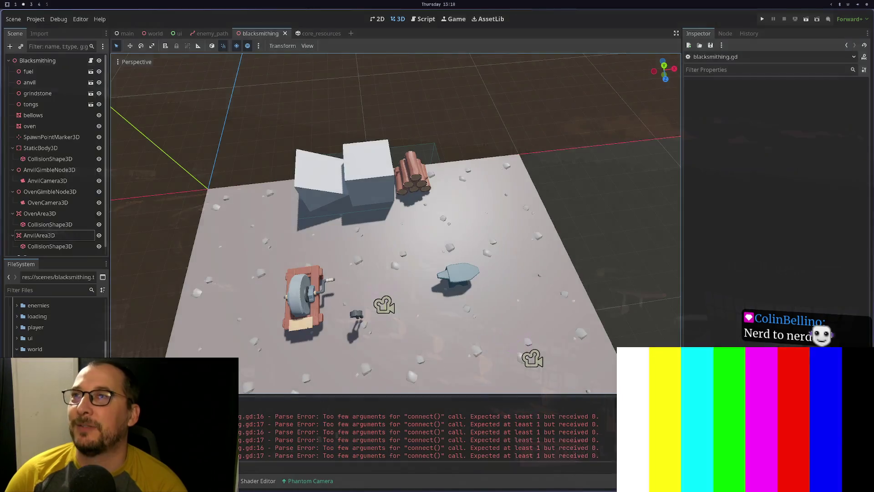
key("super+3")
key("super+space")
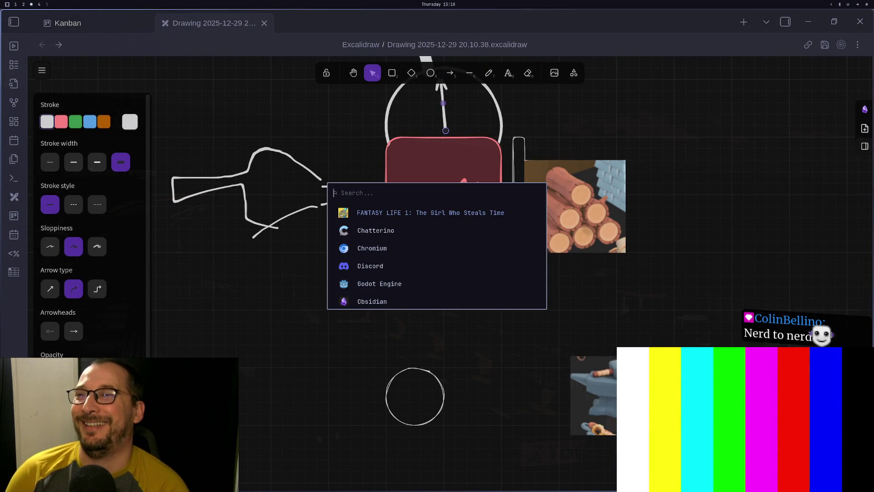
type("chr")
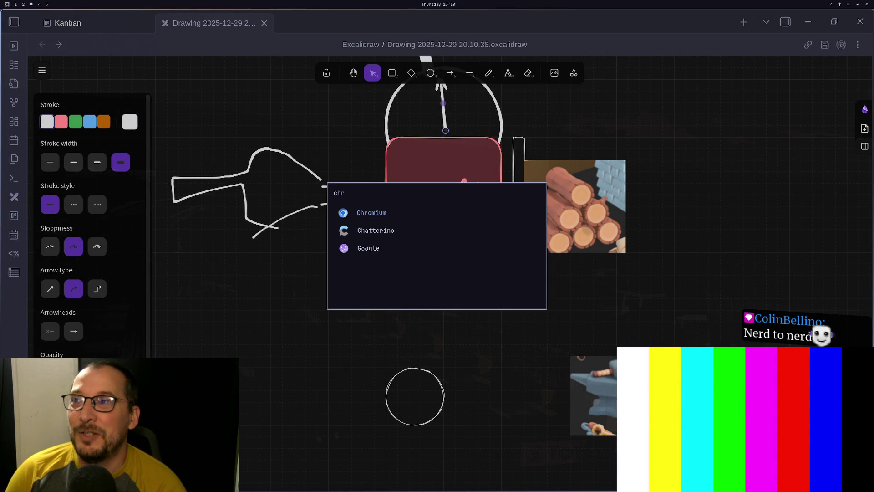
key("Return")
type("a")
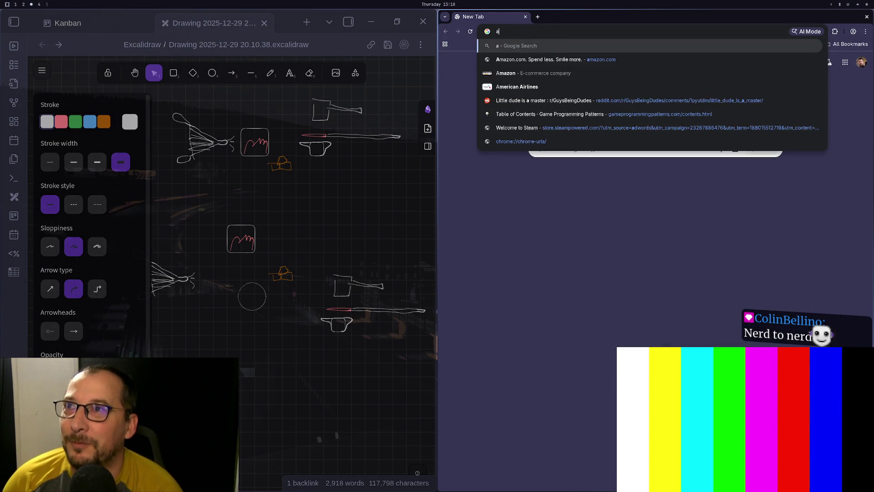
type("nvil")
key("Return")
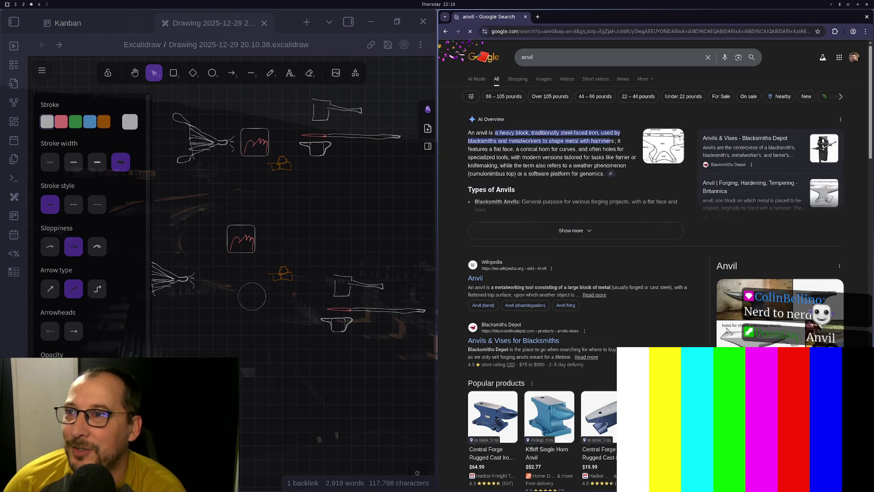
Back in Neovim, line-select from camera_oven down to the last pass line.
key("super+1")
left_click(194, 221)
key("b")
key("b")
key("b")
key("k")
key("k")
key("k")
key("k")
key("k")
key("k")
key("j")
key("shift+v")
key("j")
key("j")
key("j")
key("shift+g")
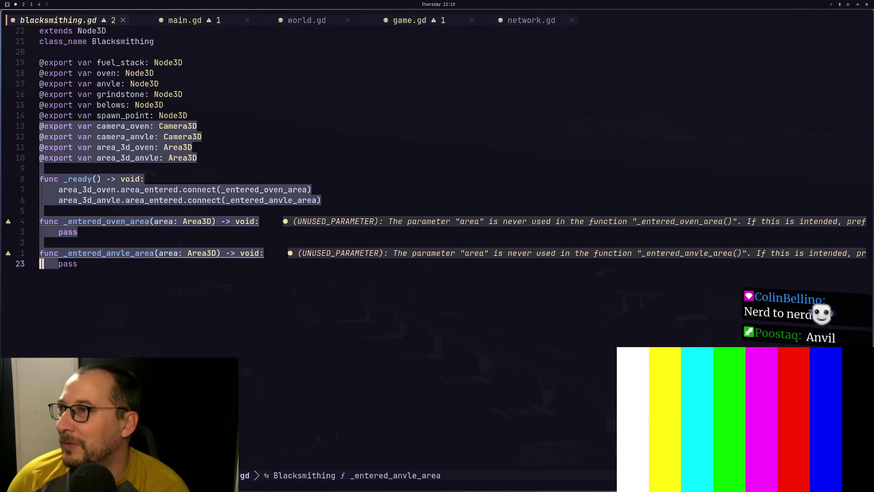
Replace anvle with anvil across the selected lines and save the script.
key("colon")
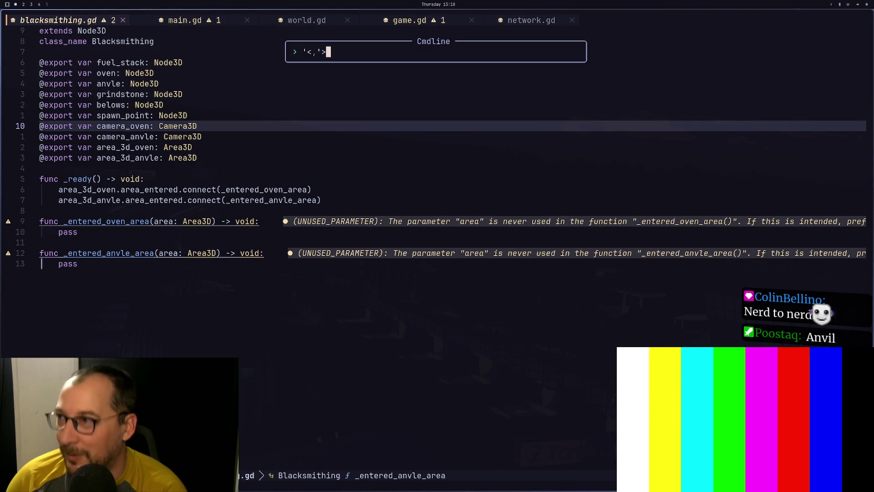
type("s/anvle.")
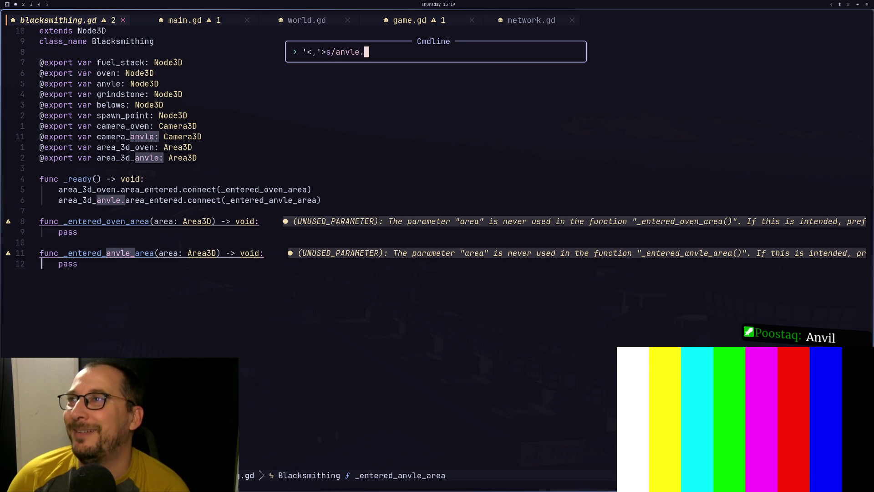
key("BackSpace")
type("/an")
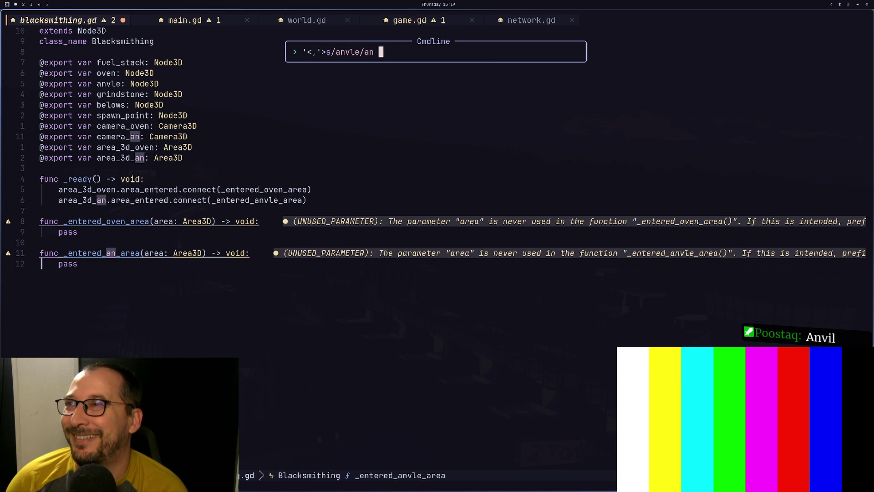
type("vi l")
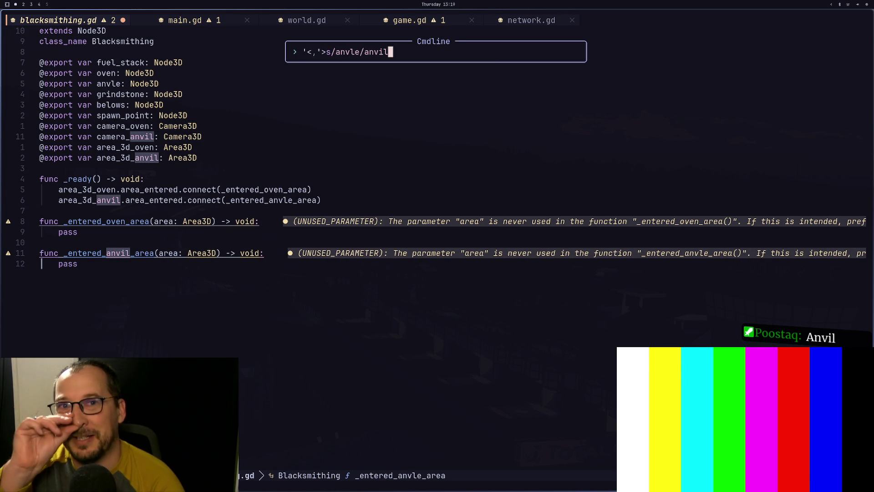
key("Return")
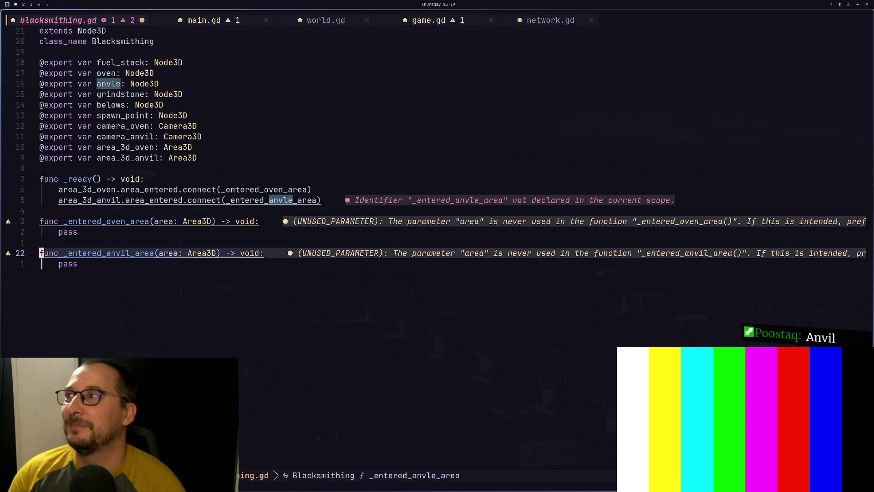
type(":w")
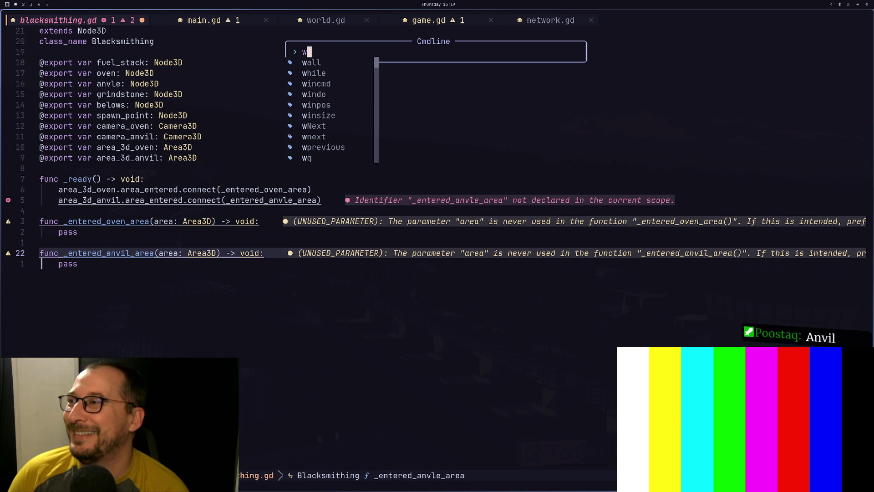
key("Return")
Correct the connect call's handler reference to _entered_anvil_area and save again.
key("k")
key("k")
key("k")
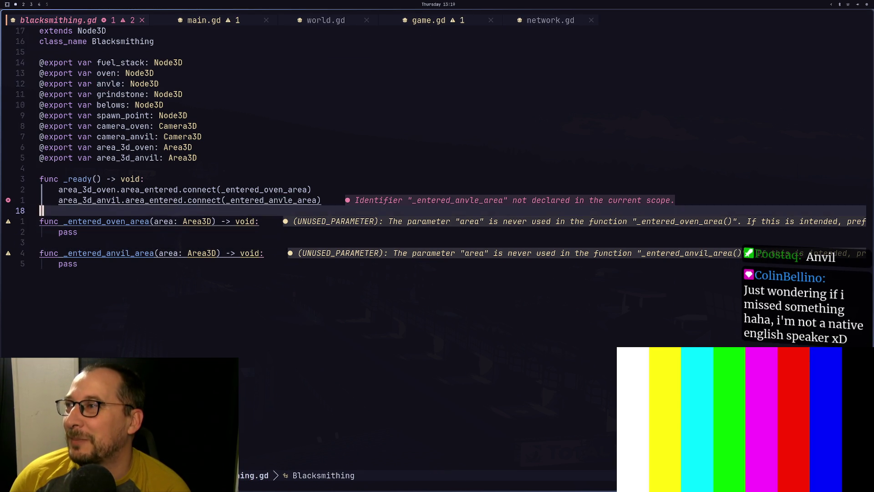
key("w")
key("w")
key("w")
key("w")
key("w")
key("y")
key("j")
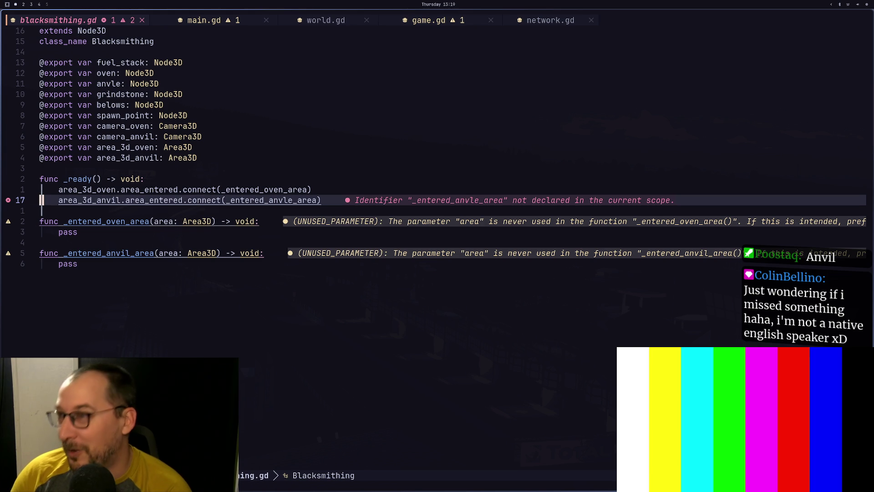
key("dollar")
key("h")
key("h")
key("h")
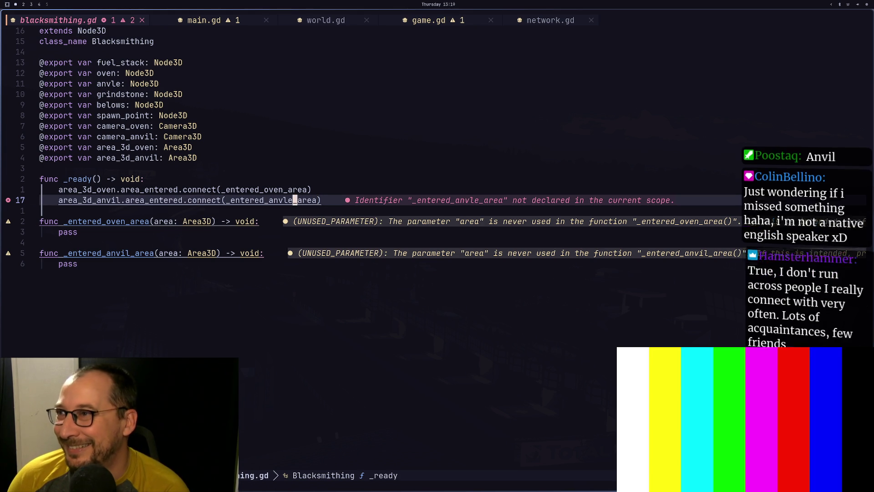
key("i")
key("BackSpace")
key("BackSpace")
type("i")
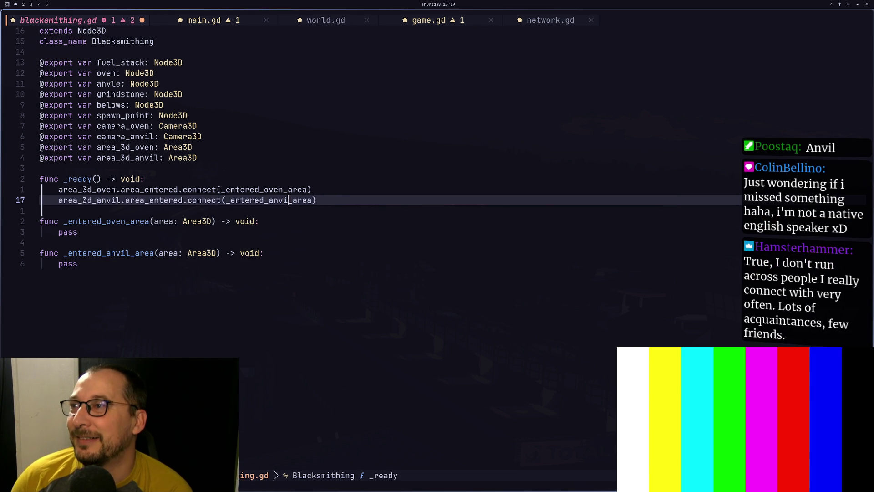
type("l")
key("Escape")
type(":w")
key("Return")
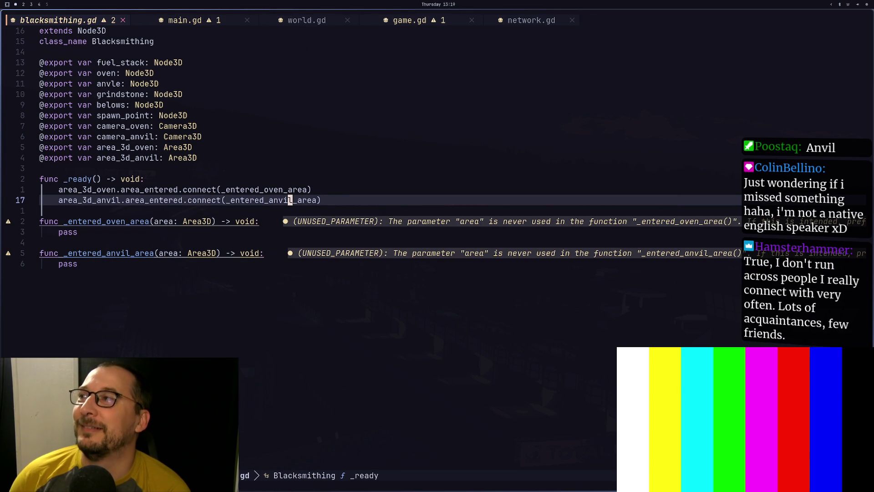
key("j")
key("j")
key("j")
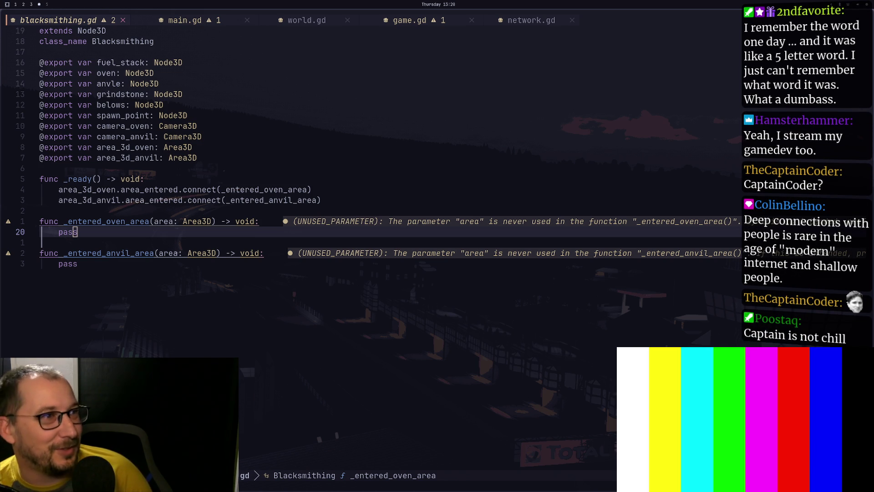
Yank the two-line _entered_oven_area handler and part of its name to reuse for the anvil handler.
left_click(108, 222)
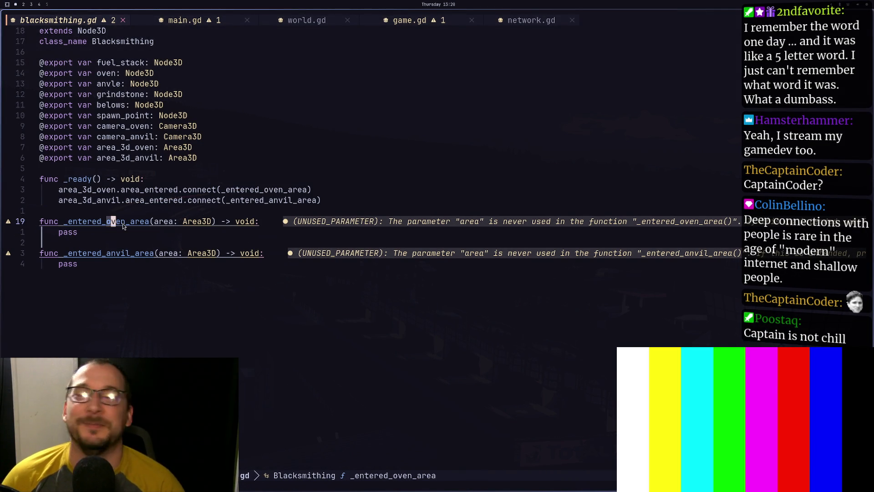
key("l")
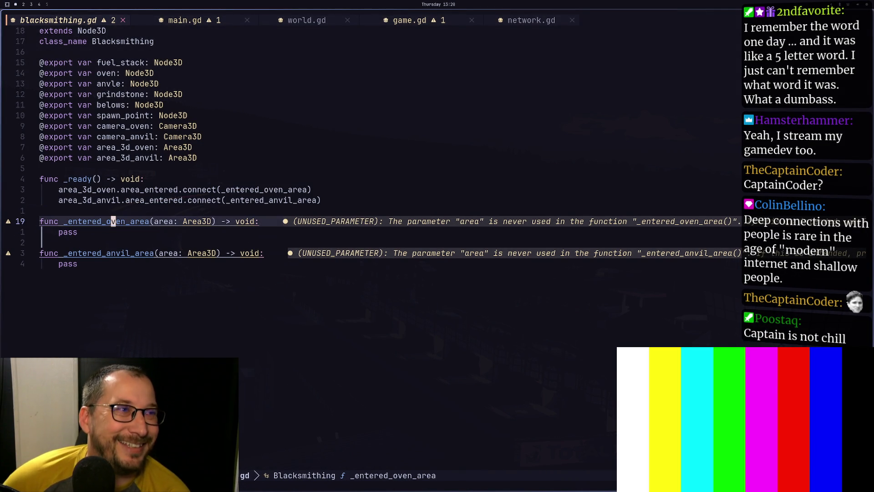
key("y")
key("j")
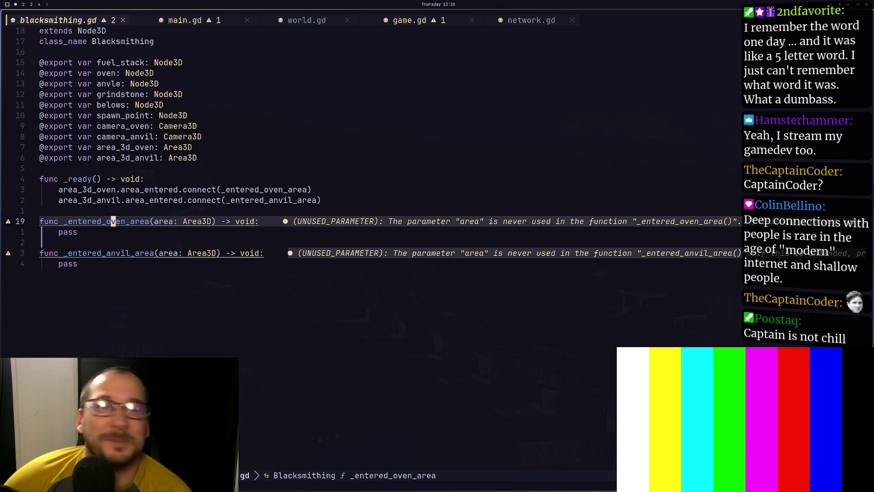
key("y")
key("e")
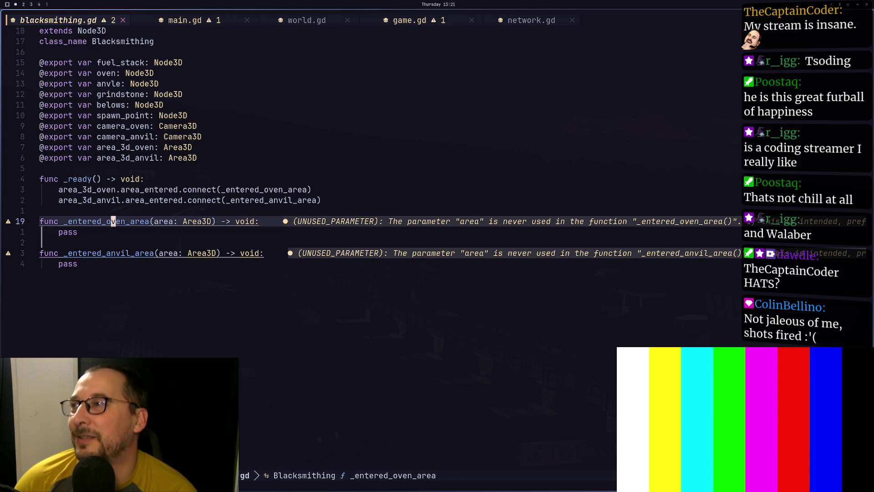
key("super+2")
key("super+3")
key("super+2")
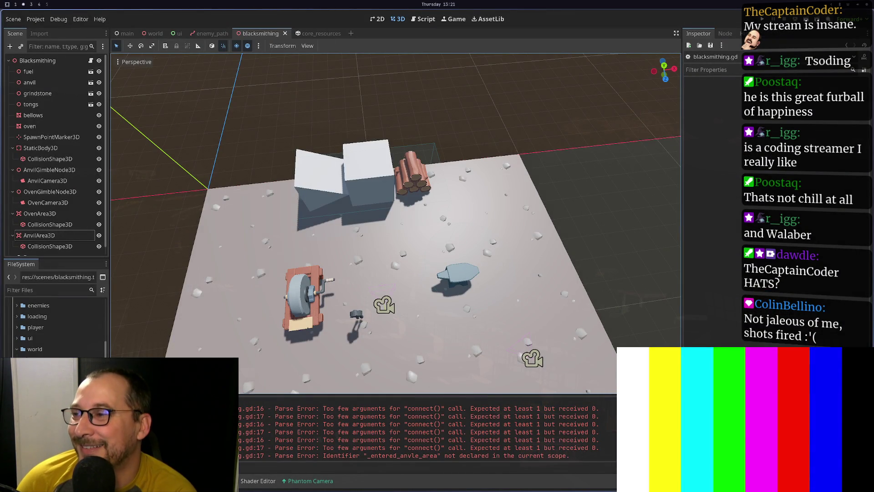
key("super+1")
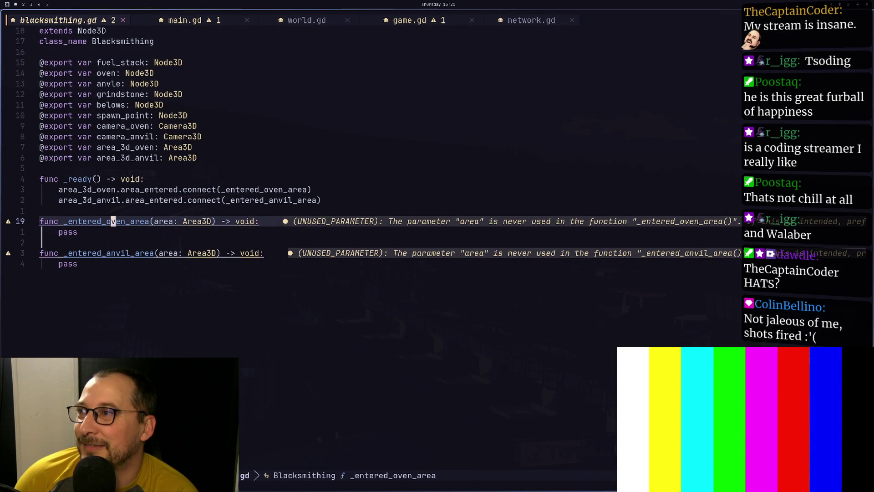
key("super+2")
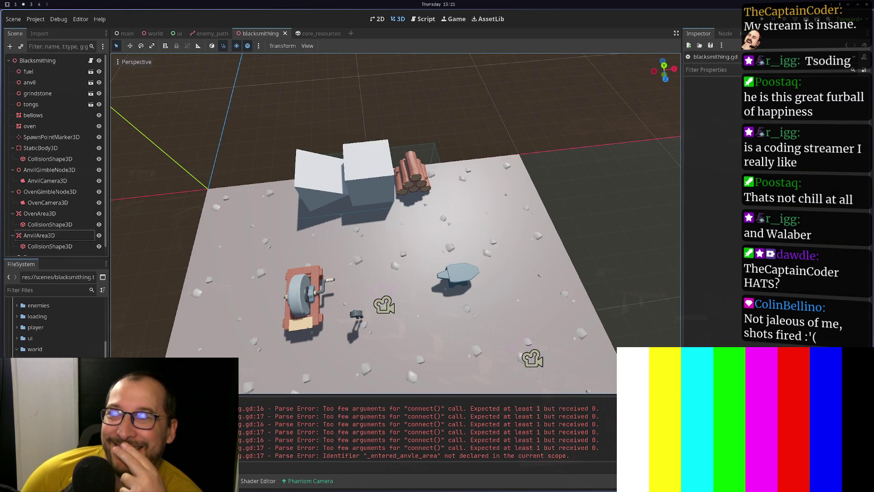
key("super+1")
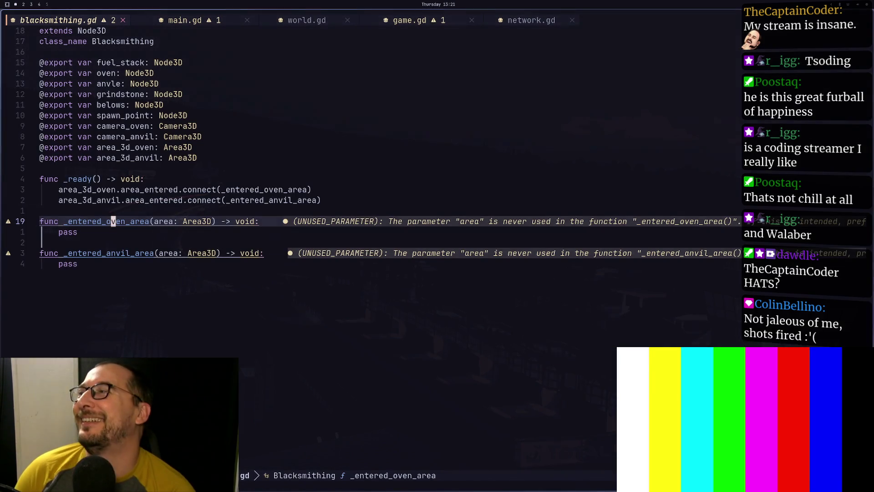
Add print_debug("oven area") to the oven handler.
type("oarea_enter")
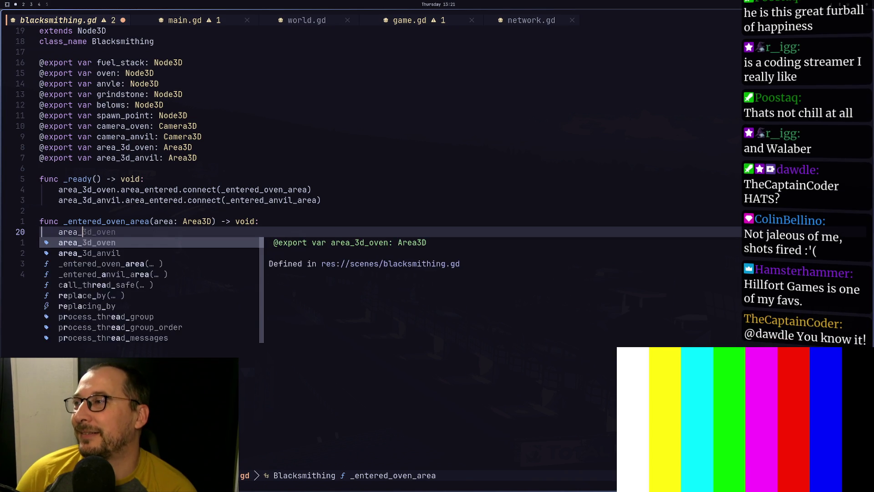
key("ctrl+BackSpace")
type("\"")
key("BackSpace")
type("print)")
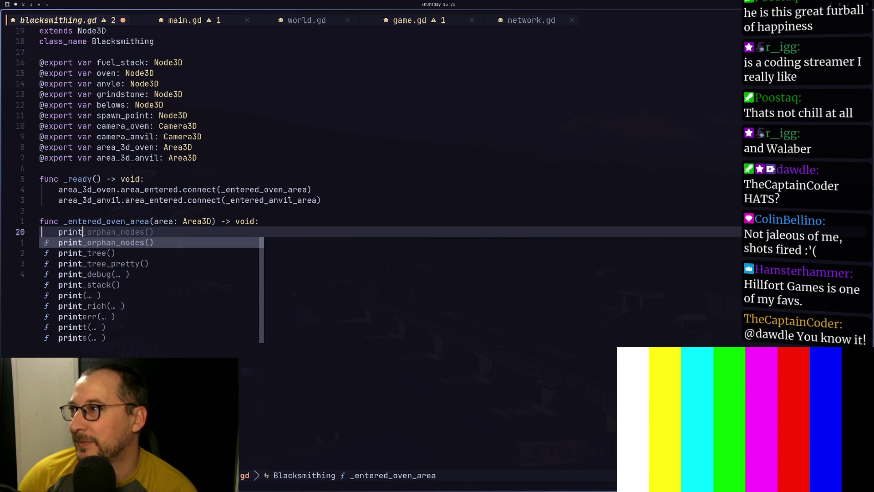
key("BackSpace")
type("_debu")
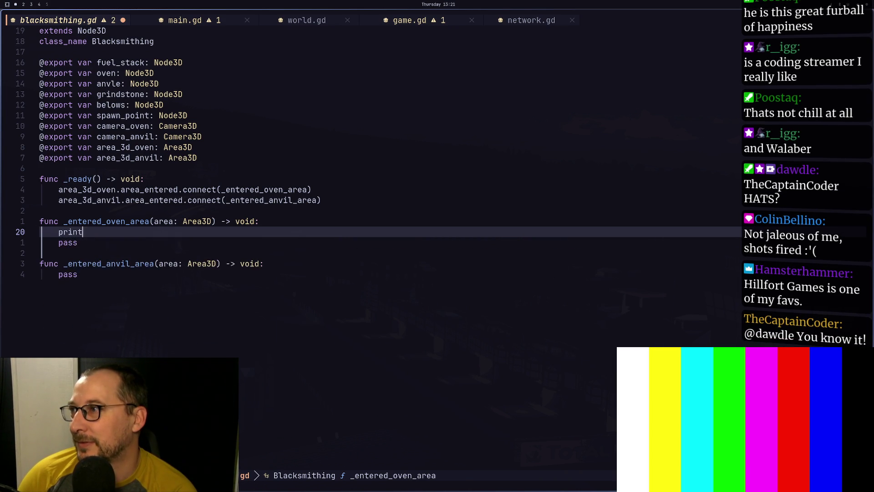
key("Return")
type("\"")
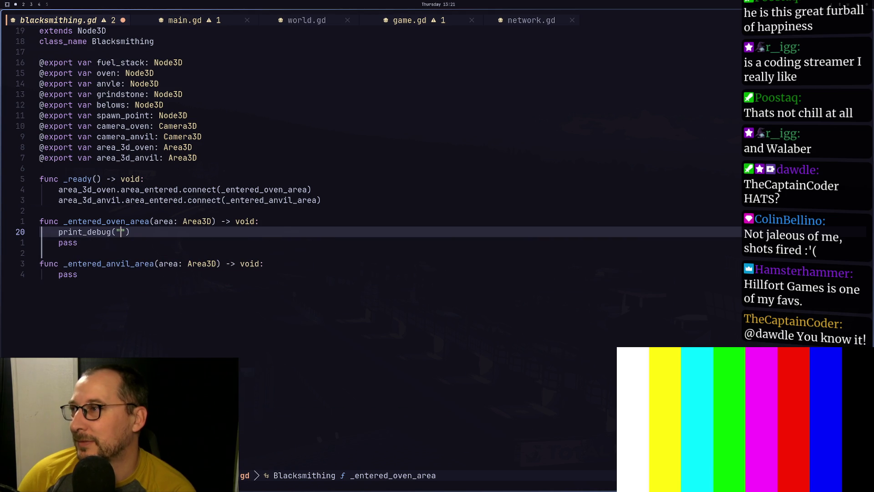
type("oven e")
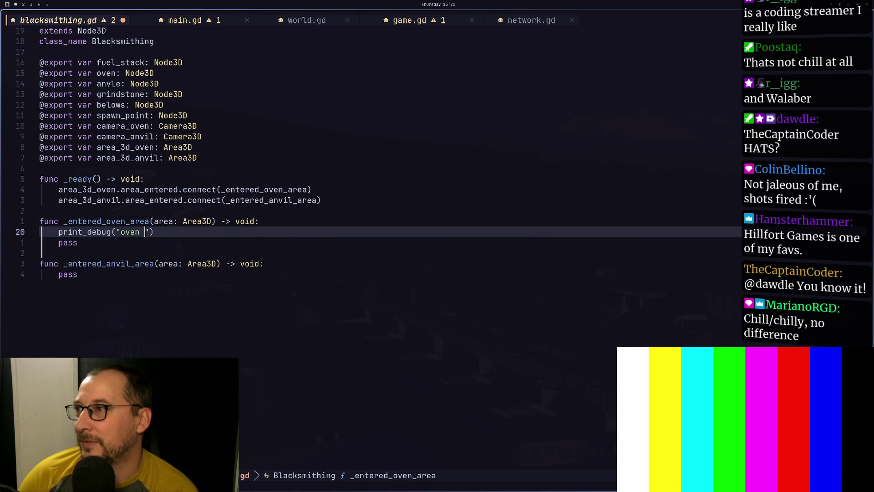
key("BackSpace")
type("area")
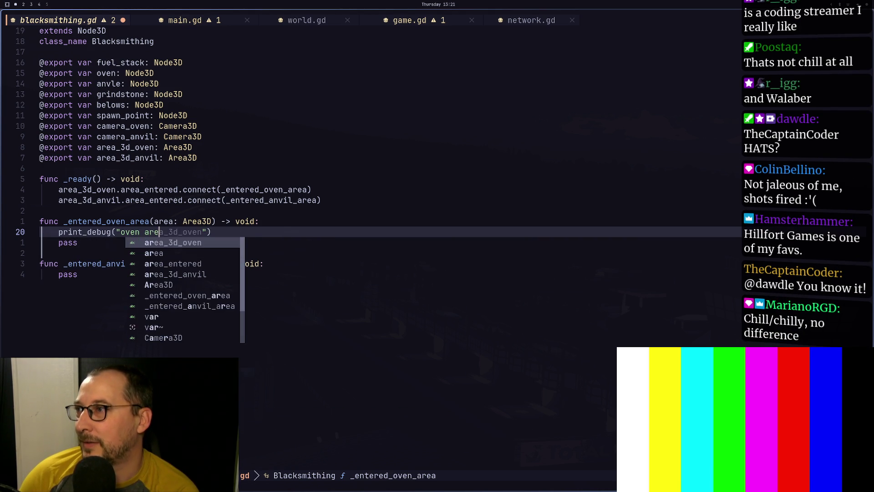
key("Escape")
Copy the print line into the anvil handler and change its message to "oven anvil".
key("y")
key("j")
key("j")
key("j")
key("p")
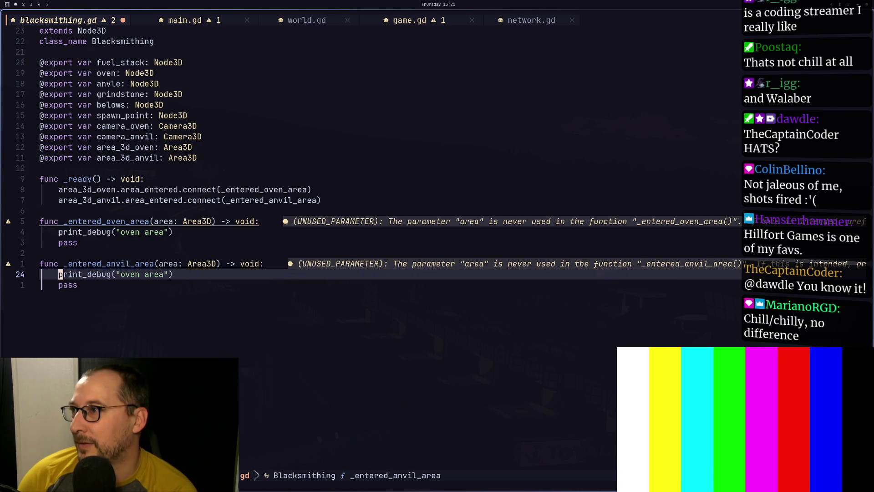
key("w")
key("w")
key("w")
key("w")
type("c")
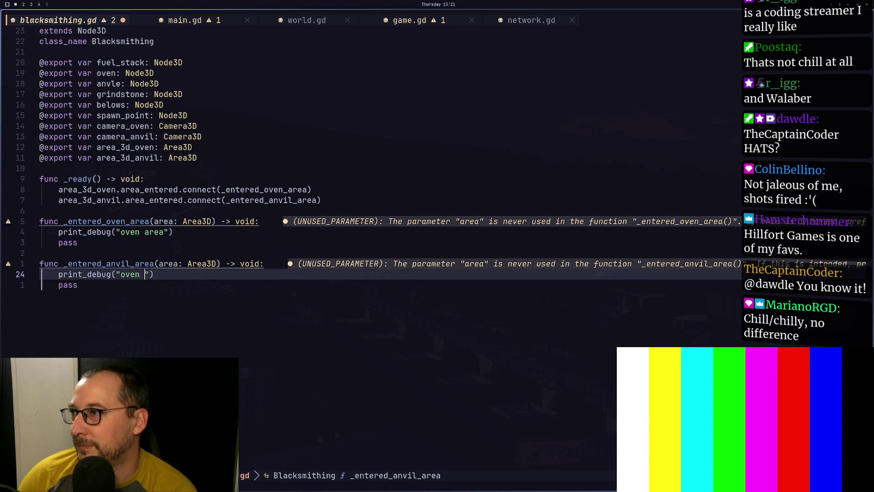
type("anbi")
key("BackSpace")
key("BackSpace")
type("vil")
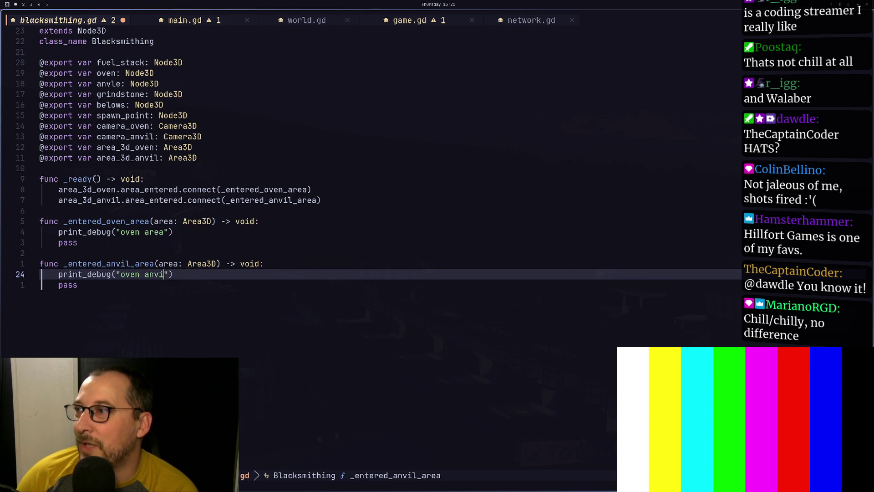
key("Escape")
Delete the pass placeholder lines and save blacksmithing.gd.
key("j")
key("d")
key("d")
key("k")
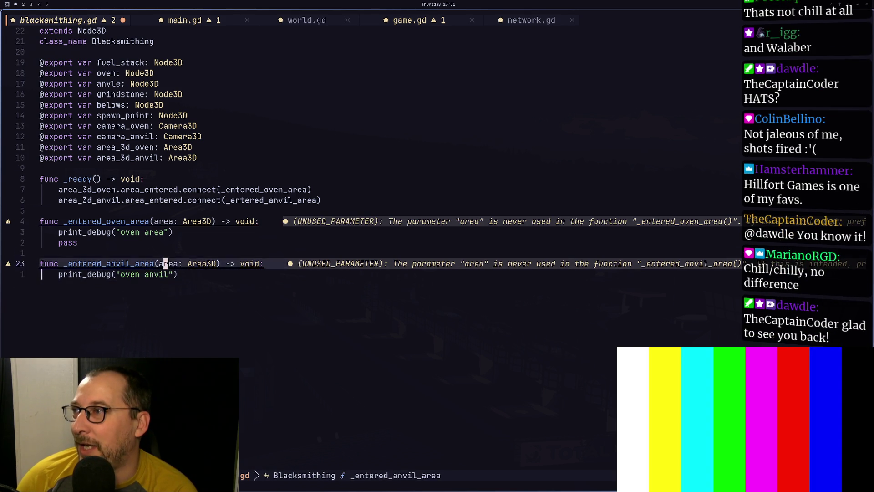
key("k")
key("k")
key("d")
key("d")
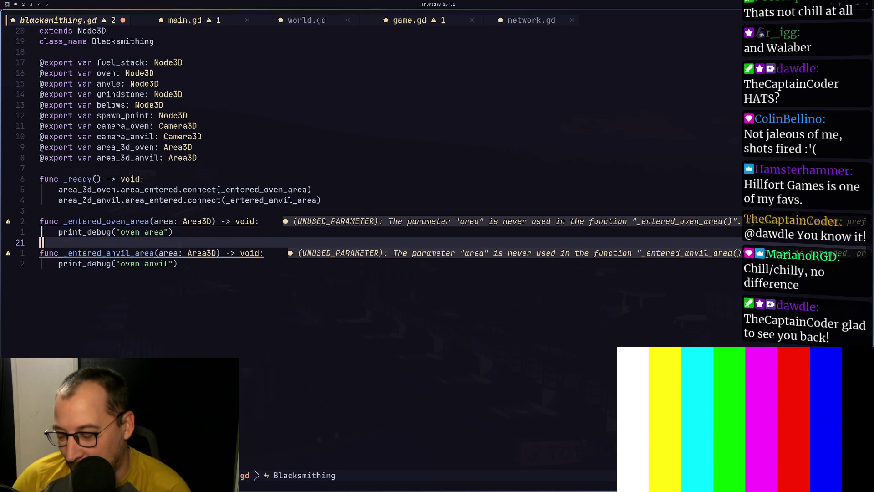
type(":w")
key("Return")
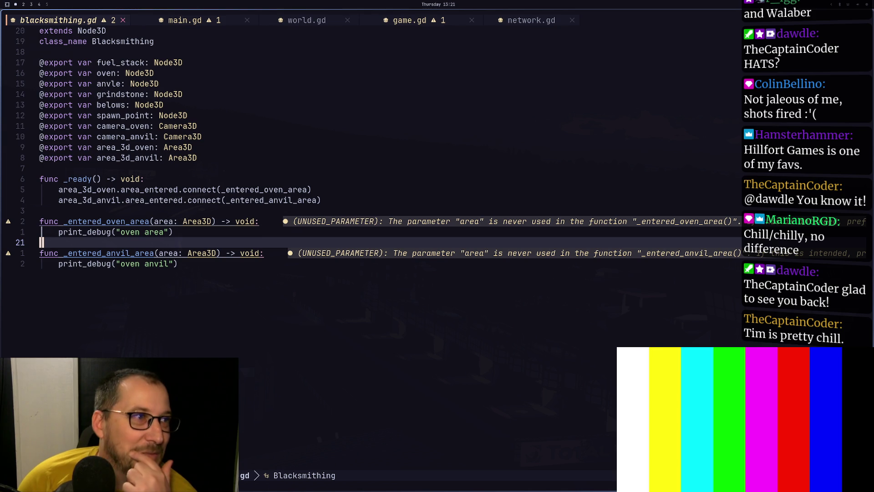
key("super+2")
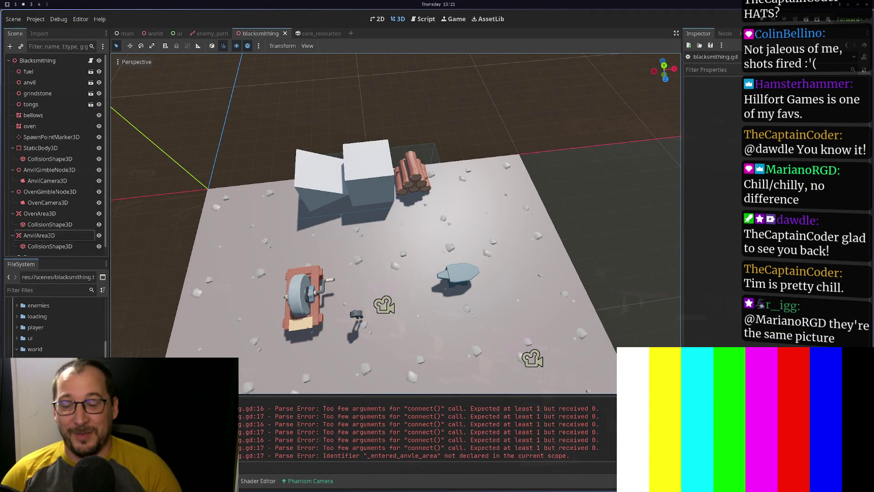
Test-run the game, then assign AnvilCamera3D and OvenCamera3D to Blacksmithing's camera exports.
left_click(763, 19)
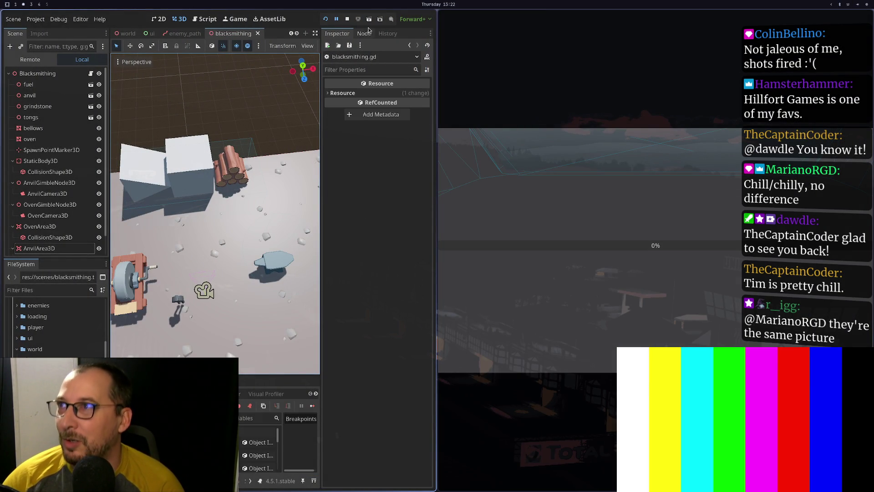
left_click(346, 19)
left_click(31, 60)
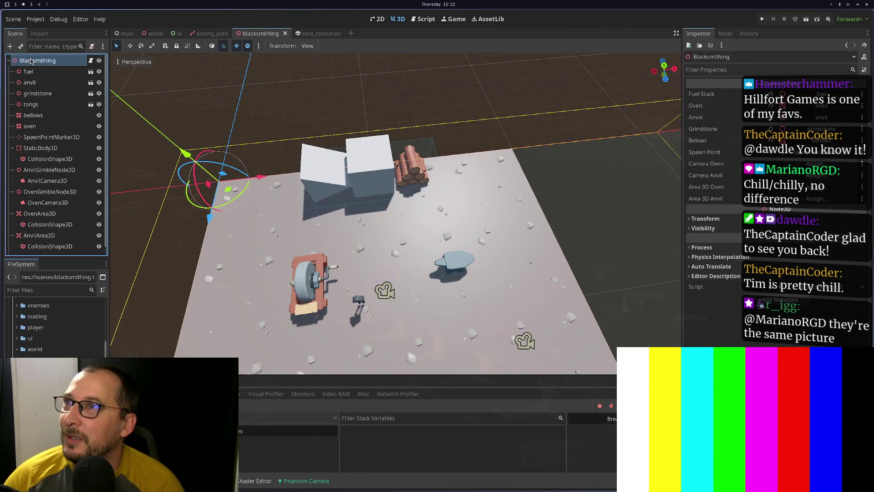
scroll(50, 150, "down", 1)
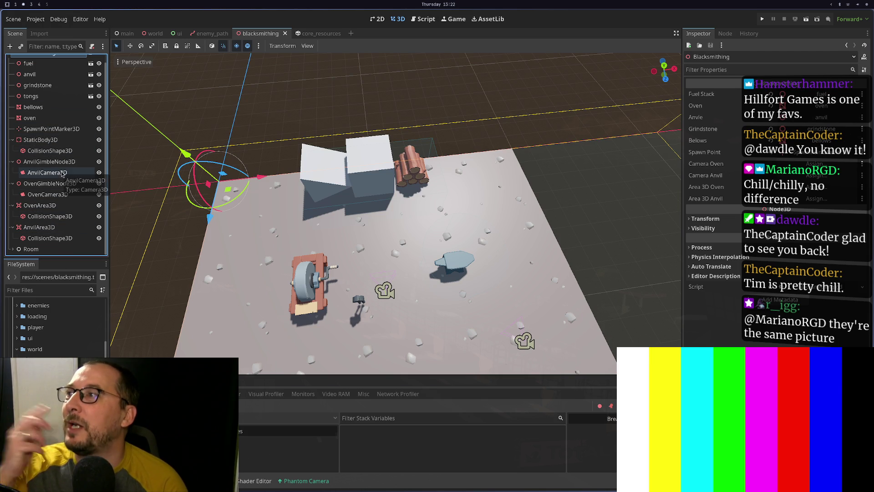
mouse_move(47, 172)
left_mouse_down()
mouse_move(793, 213)
mouse_move(838, 205)
mouse_move(821, 175)
left_mouse_up()
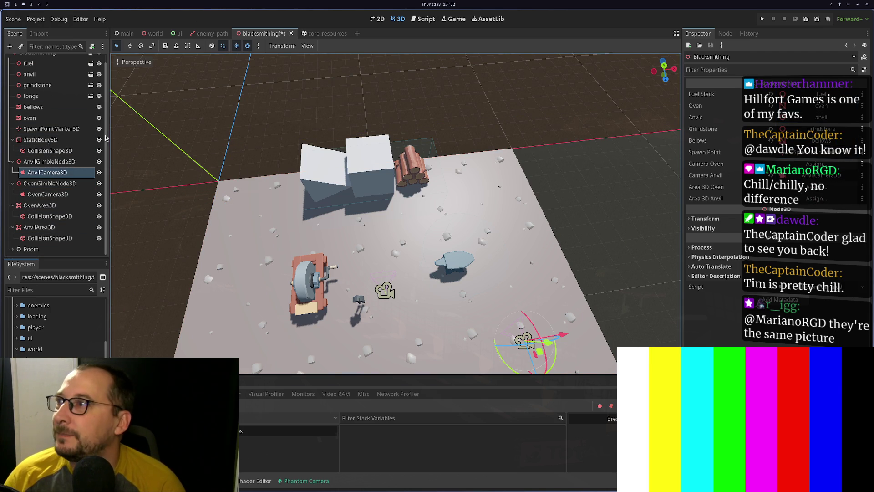
mouse_move(48, 194)
left_mouse_down()
mouse_move(575, 211)
mouse_move(845, 162)
mouse_move(815, 164)
left_mouse_up()
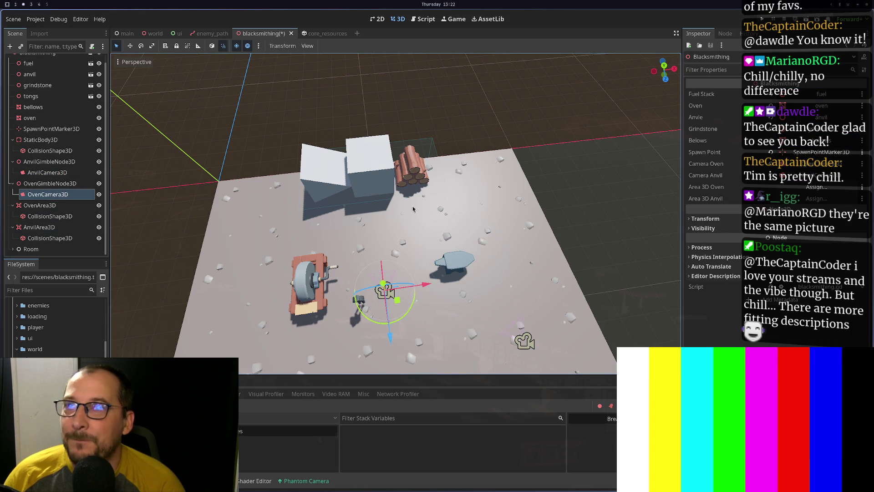
Assign OvenArea3D and AnvilArea3D to the oven and anvil area exports and save the scene.
left_click(54, 217)
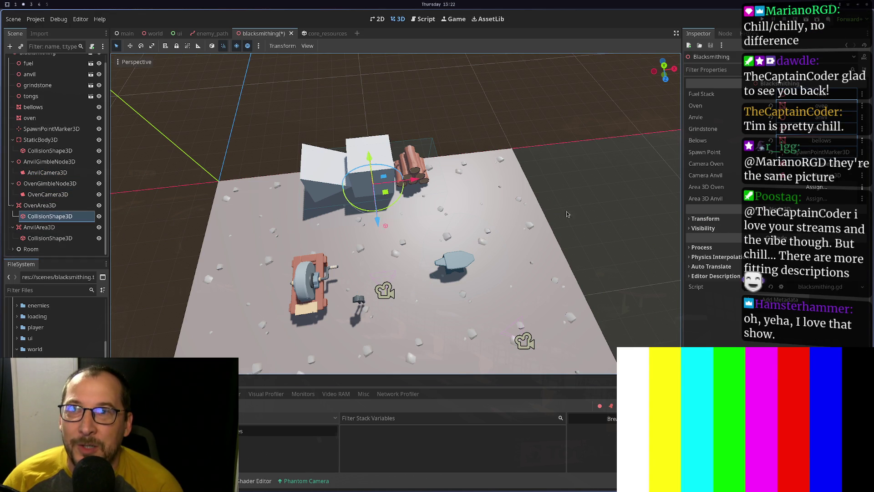
mouse_move(40, 205)
left_mouse_down()
mouse_move(865, 199)
mouse_move(834, 188)
left_mouse_up()
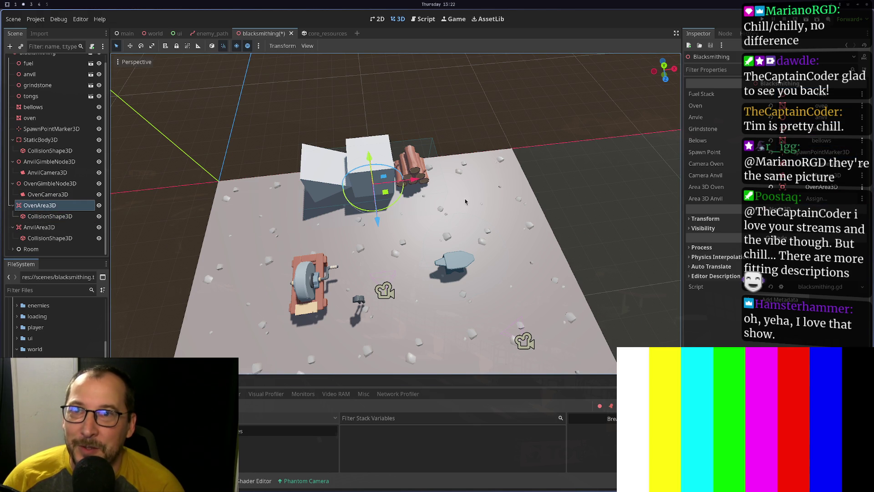
left_click(32, 226)
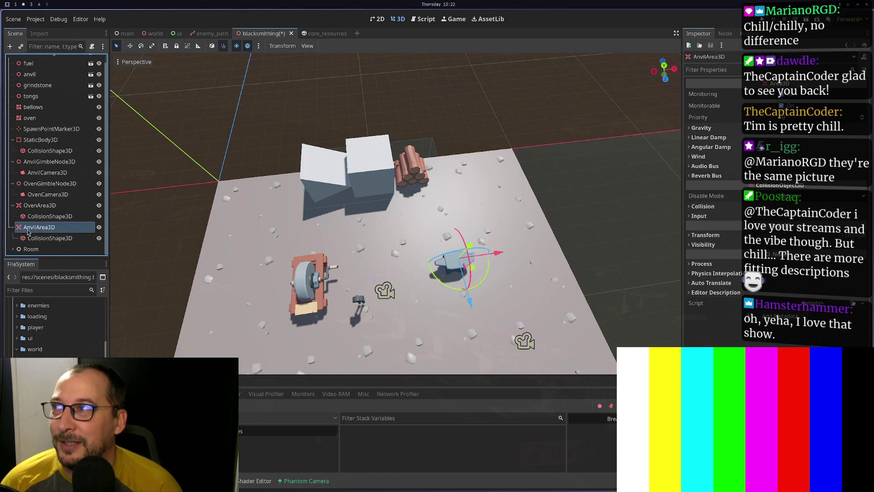
scroll(13, 101, "up", 1)
left_click(37, 61)
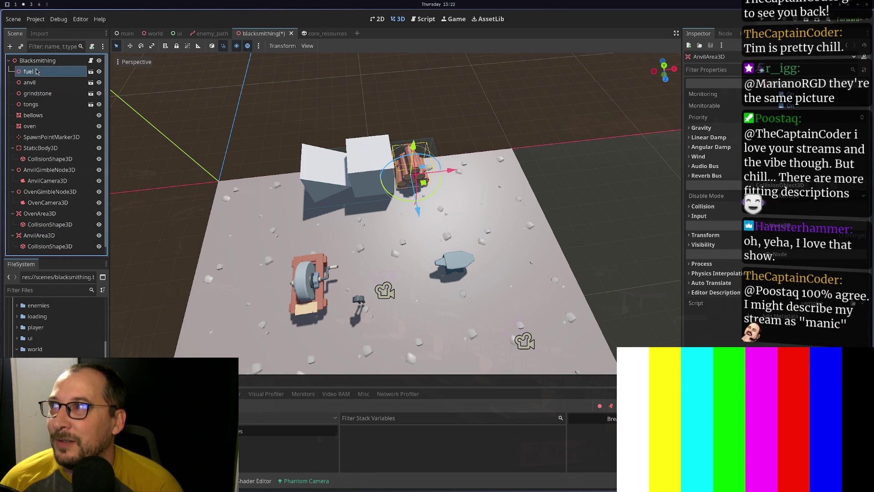
left_click_drag(54, 234, 819, 199)
key("ctrl+s")
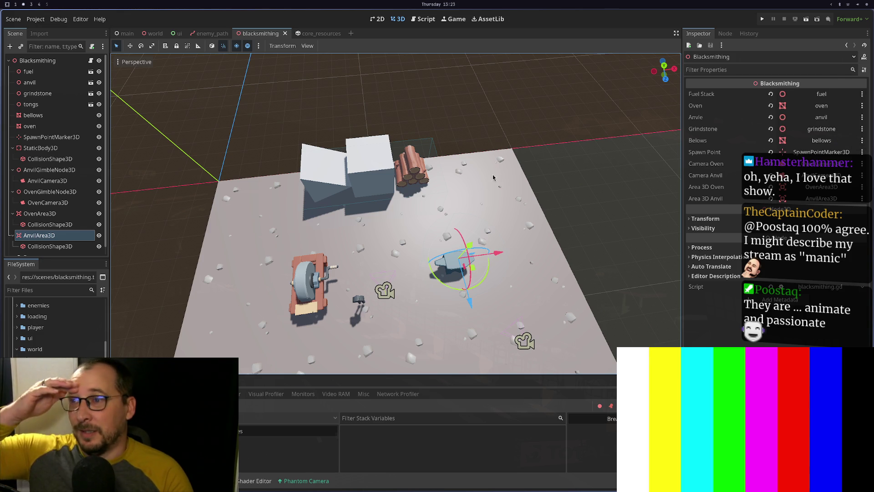
Launch the project to test the blacksmithing area triggers.
left_click(762, 18)
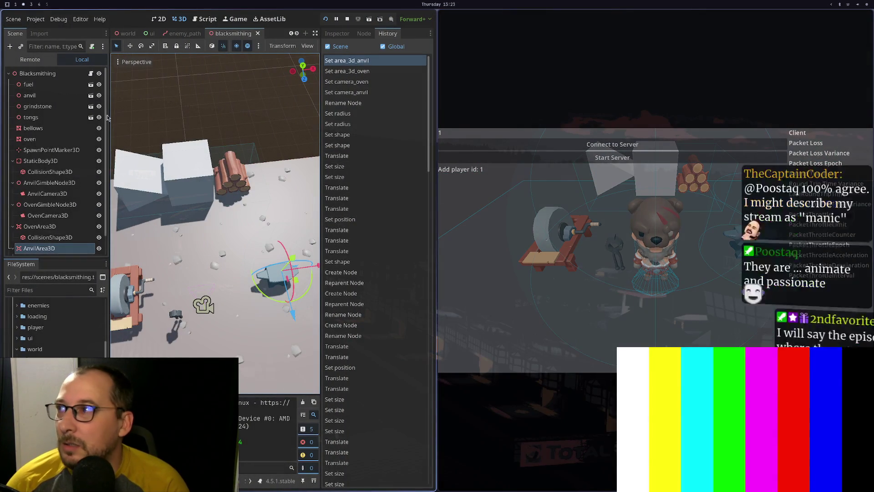
Change the Room node's type to Node3D.
scroll(29, 193, "down", 1)
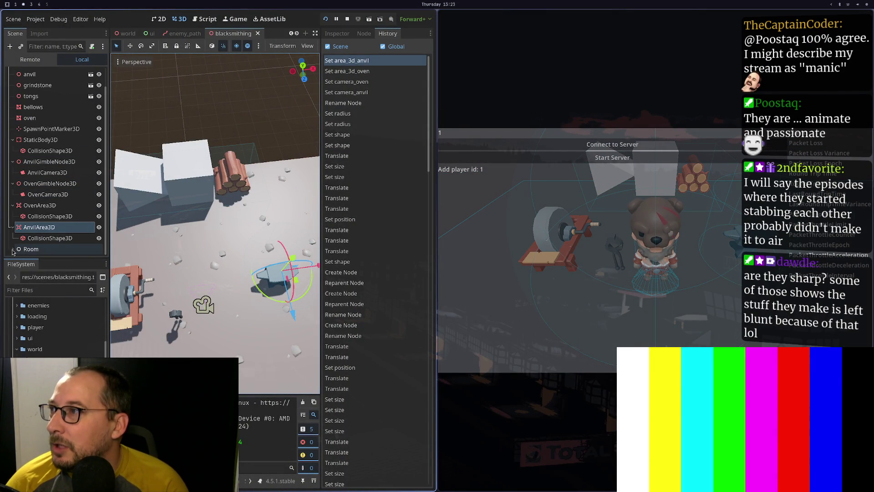
scroll(32, 248, "down", 4)
scroll(33, 250, "down", 1)
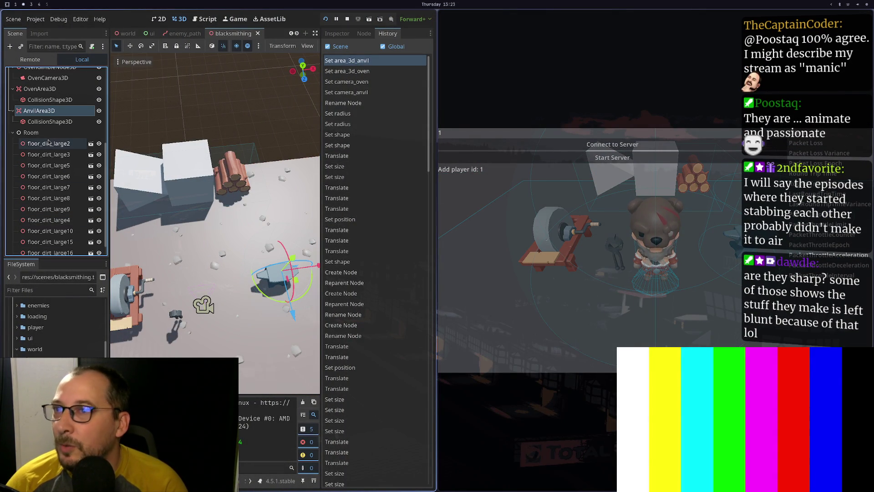
right_click(36, 133)
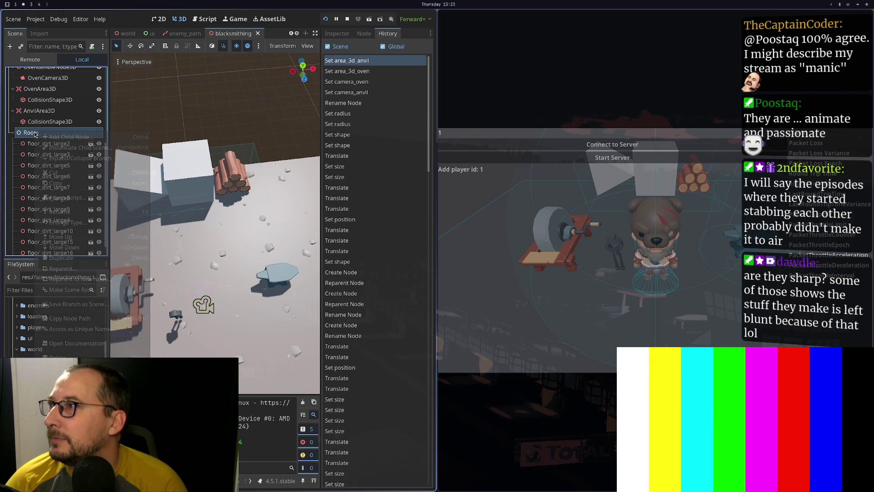
left_click(82, 223)
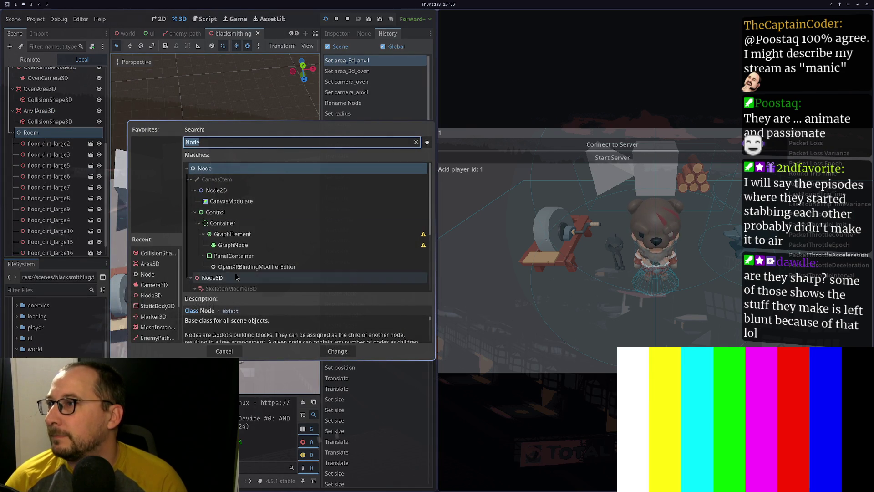
double_click(237, 277)
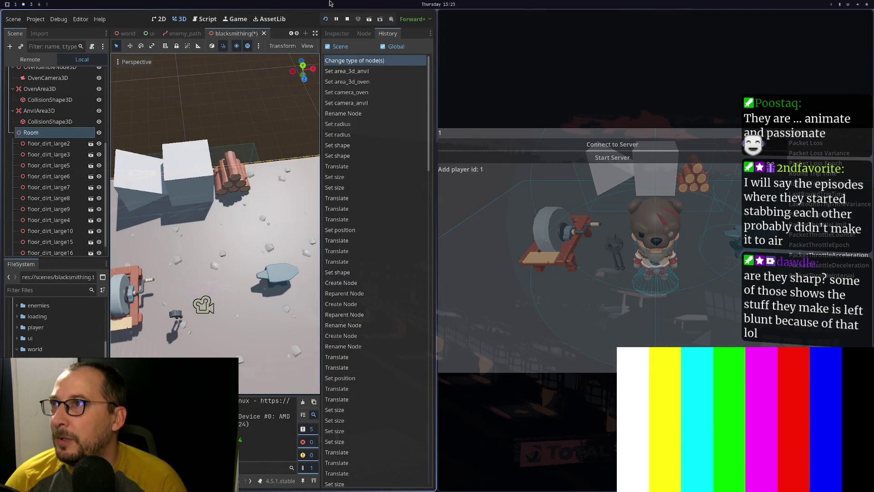
Save and test-run the game, walking the bear forward and left, then stop it.
left_click(326, 21)
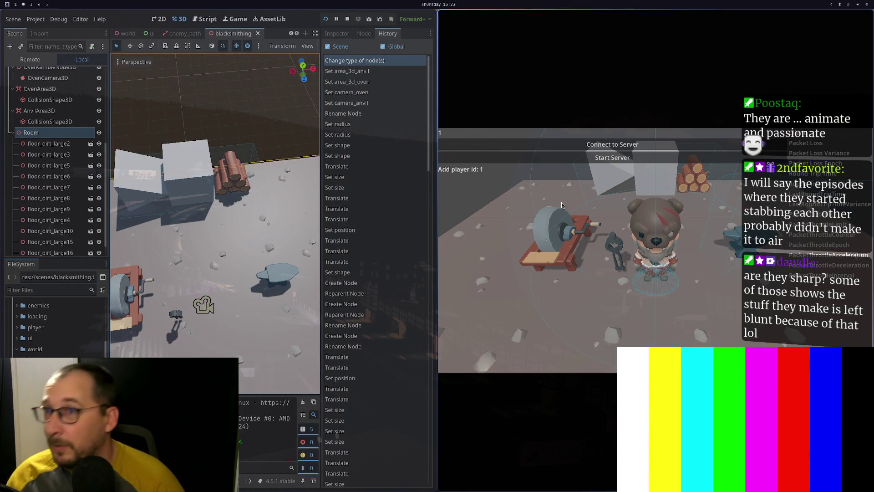
key("w")
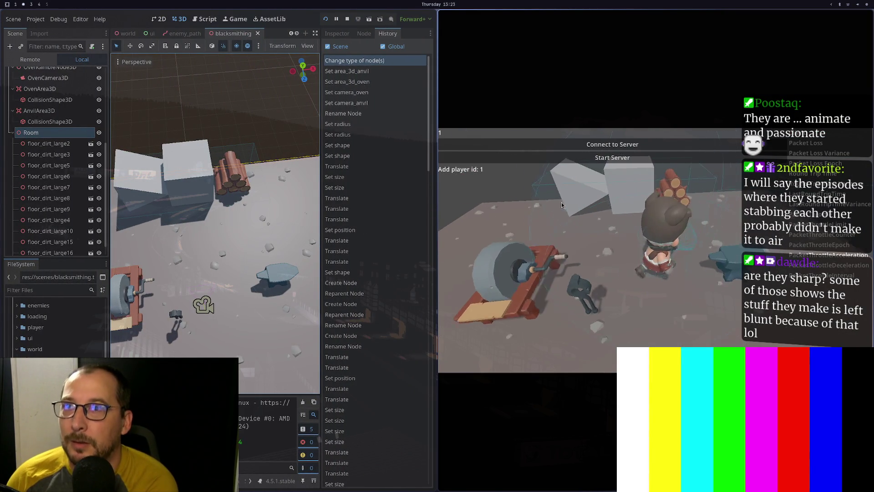
key("a")
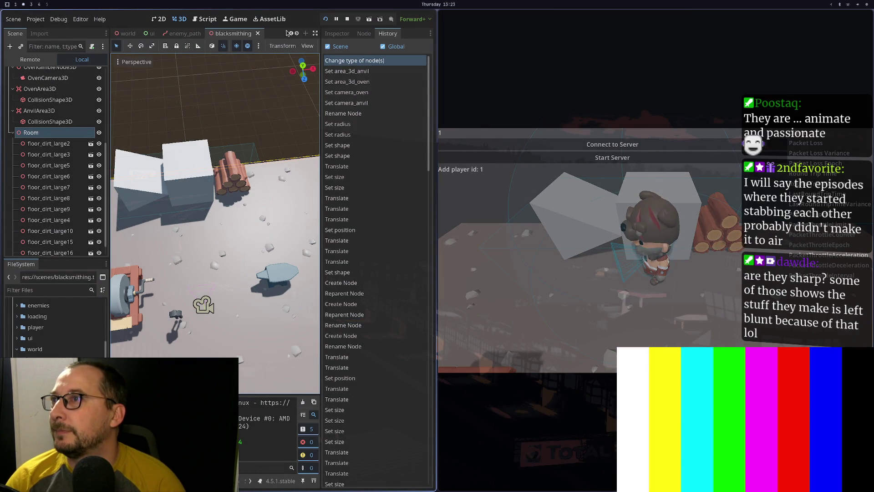
left_click(347, 18)
key("super+1")
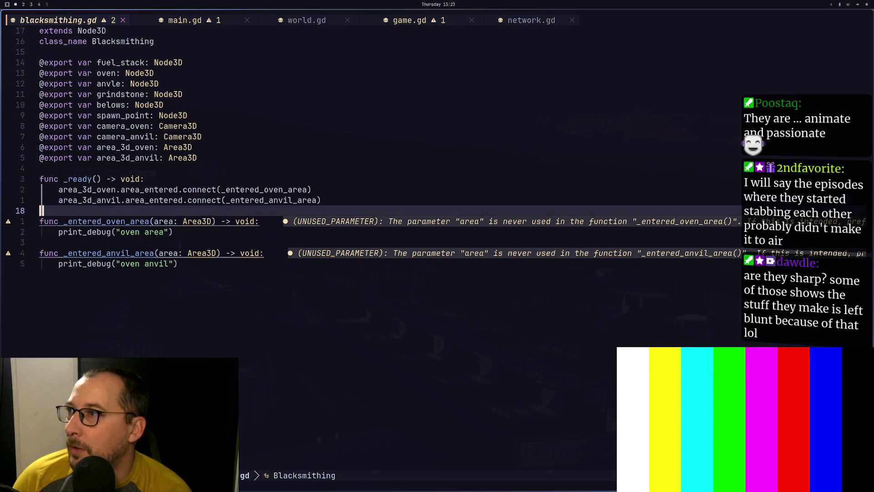
Try body_shape_entered and area_shape_entered completions on the oven connect line, then revert to area_entered.
key("k")
key("k")
key("k")
key("l")
key("l")
key("l")
key("l")
key("l")
key("l")
type("k")
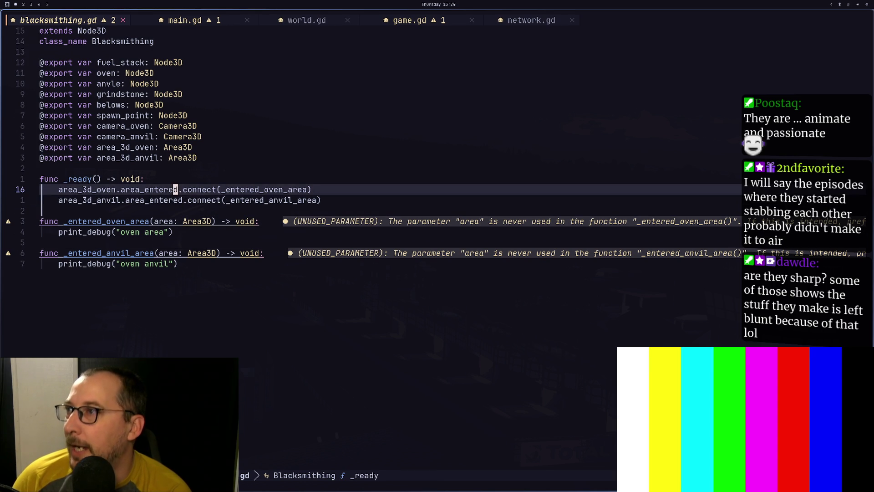
type("x")
type("d")
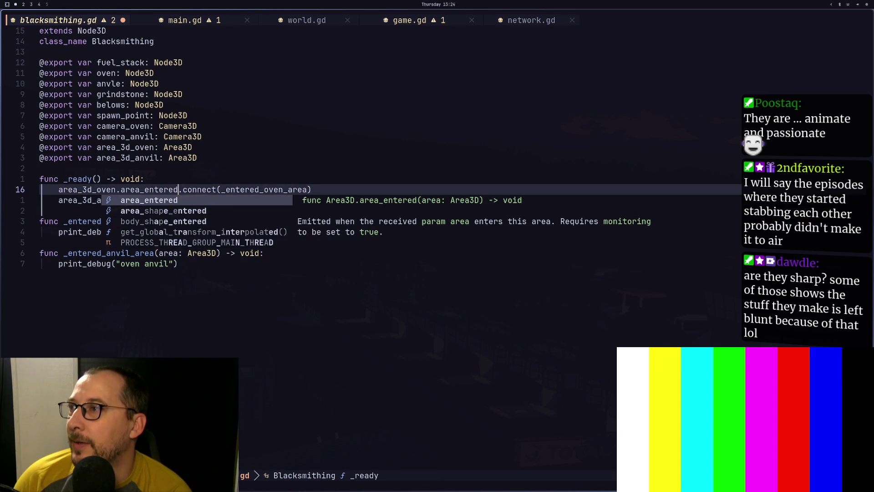
key("ctrl+n")
key("ctrl+n")
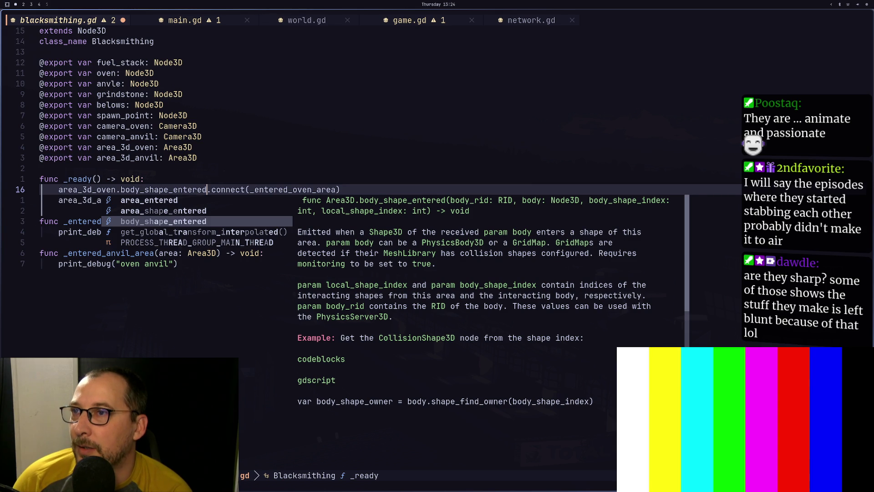
key("ctrl+p")
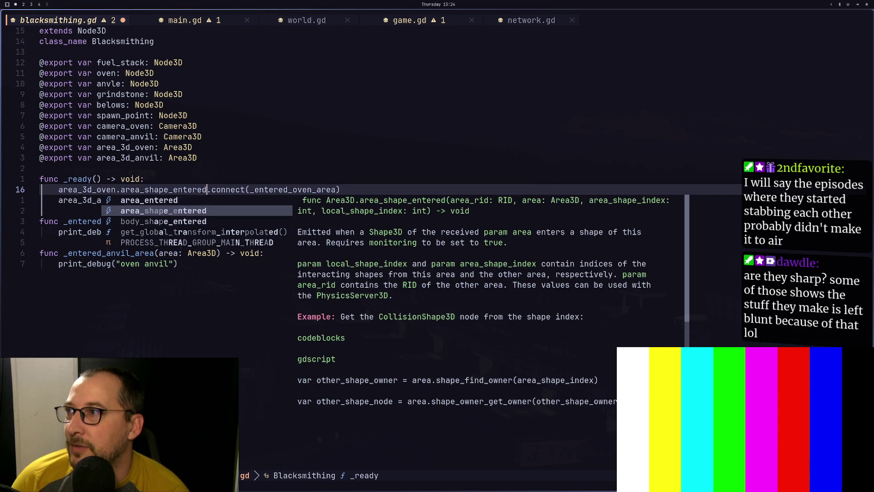
key("ctrl+p")
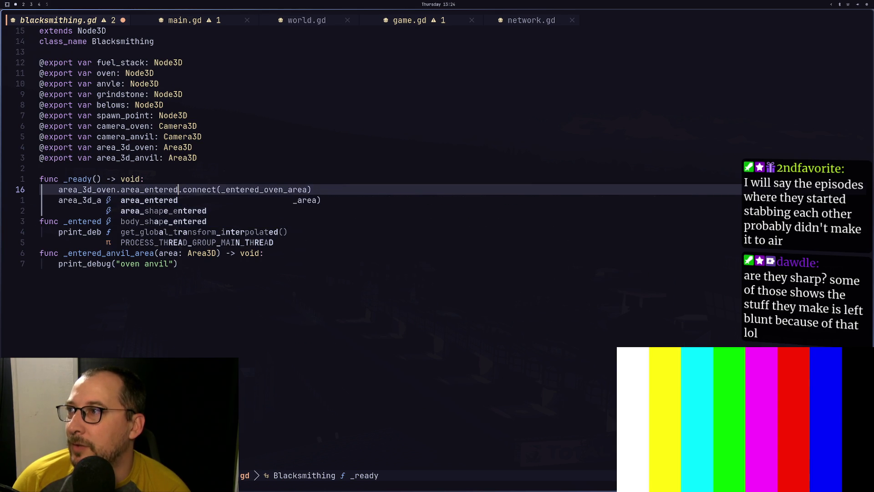
key("BackSpace")
key("BackSpace")
key("BackSpace")
key("BackSpace")
key("BackSpace")
key("BackSpace")
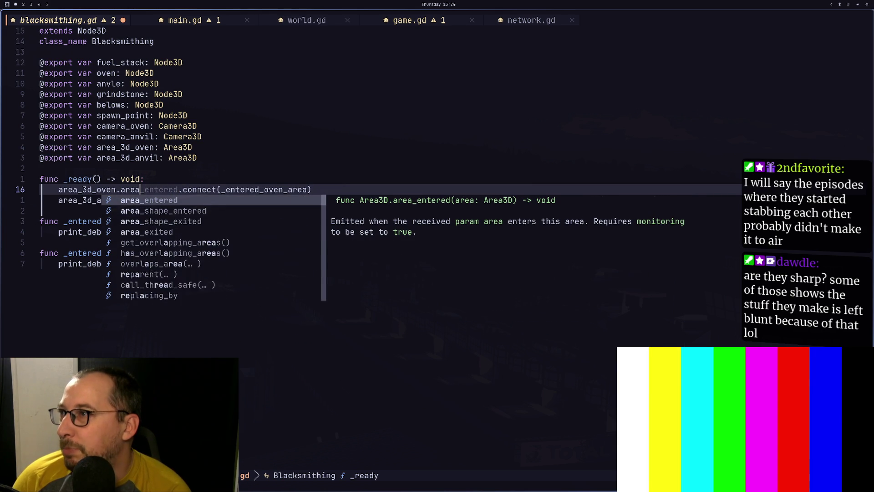
type("bi")
key("BackSpace")
type("od")
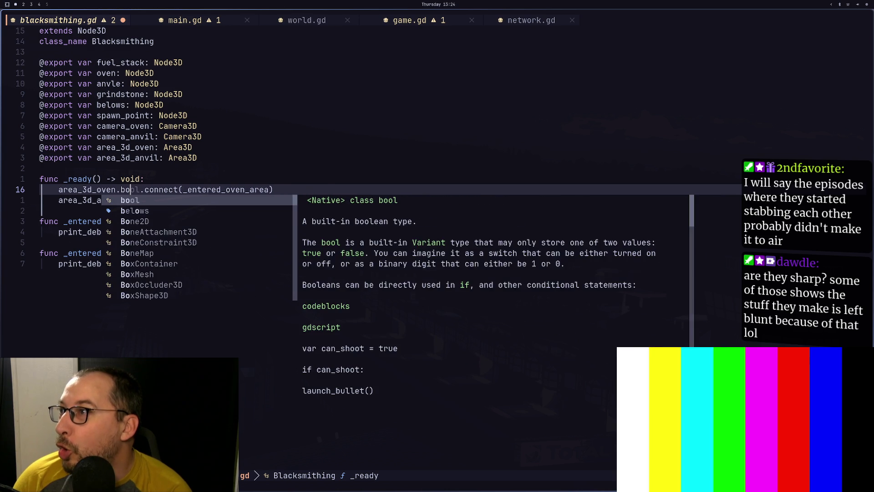
type("y")
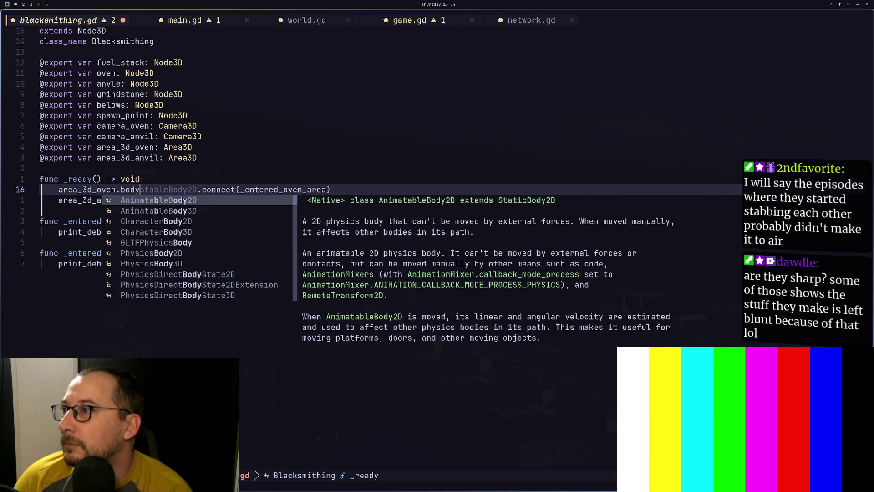
key("BackSpace")
key("BackSpace")
key("BackSpace")
key("Escape")
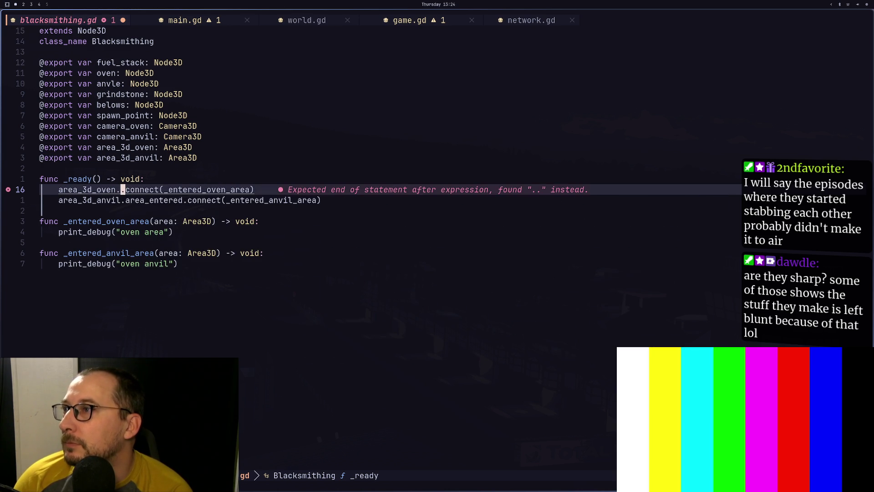
Duplicate the area_3d_oven connect line below itself.
key("y")
key("y")
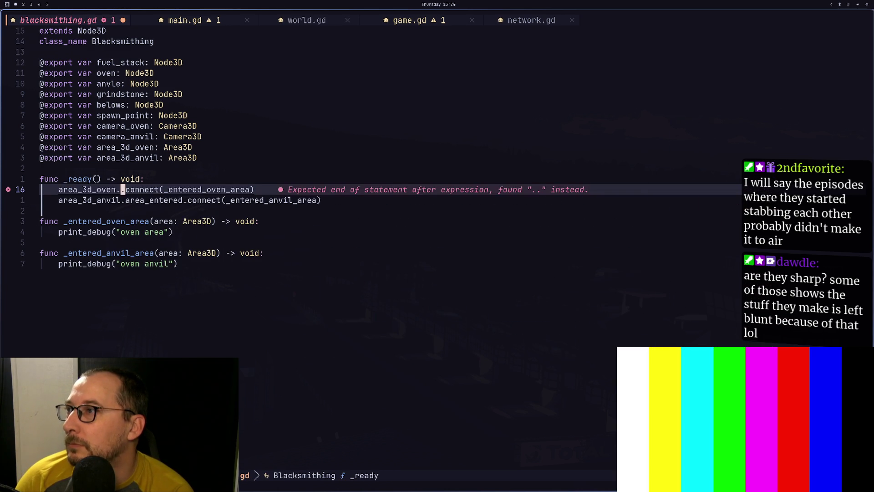
type("area_entered")
key("y")
key("y")
key("p")
key("l")
key("l")
key("l")
key("e")
key("l")
key("l")
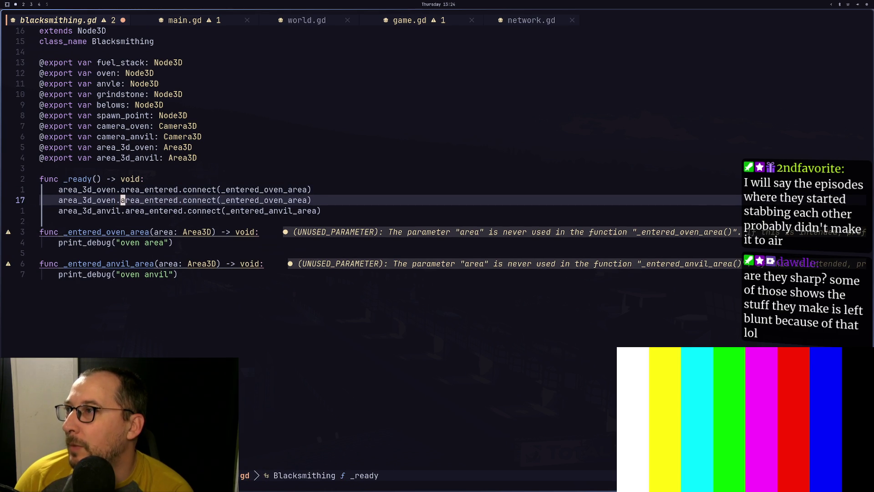
key("space")
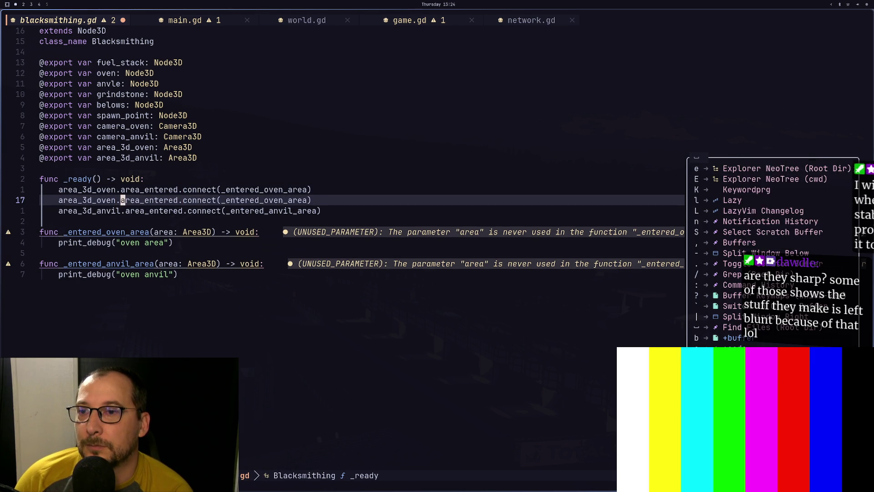
Search the project for body_shape in the search-and-replace panel, then close it.
key("s")
key("r")
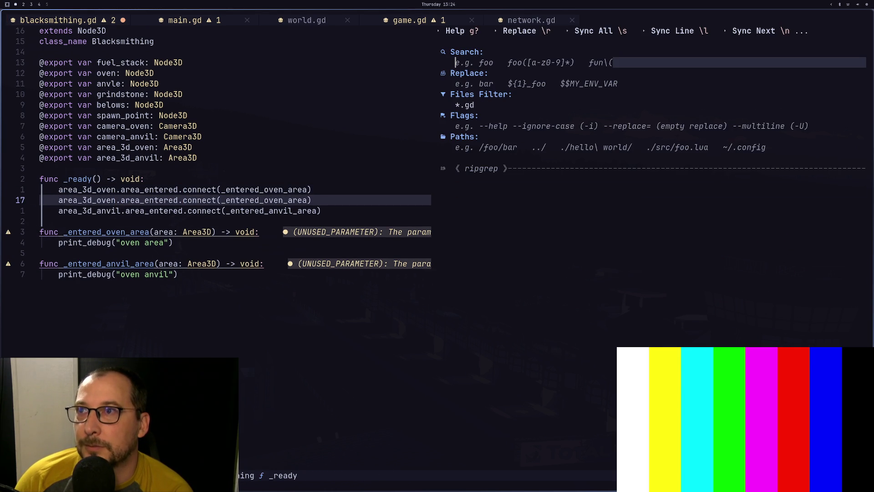
type("body")
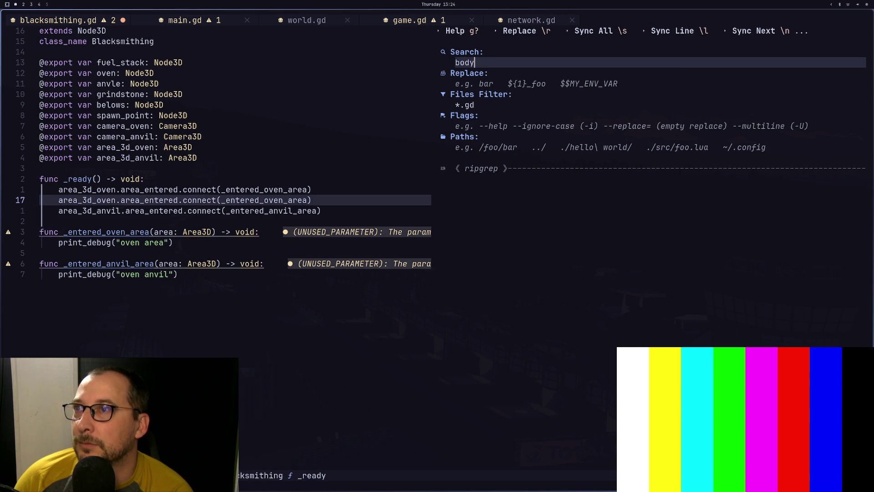
type("_shape")
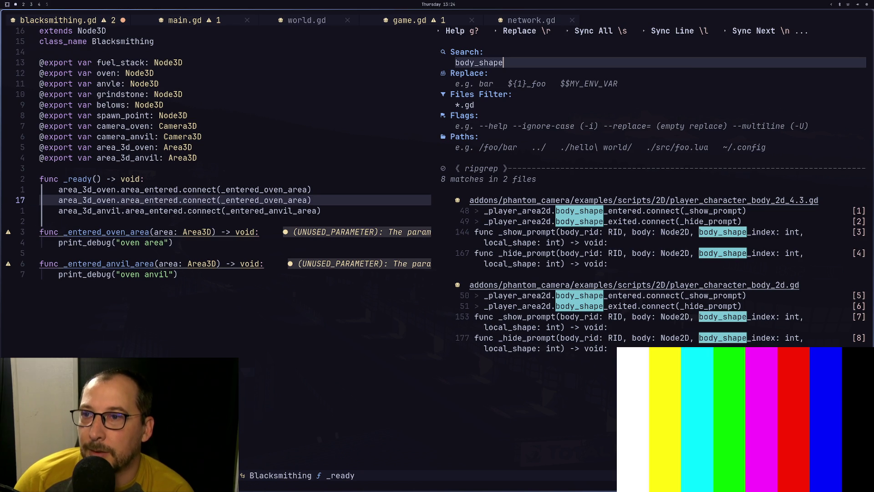
key("Escape")
key("backslash")
key("c")
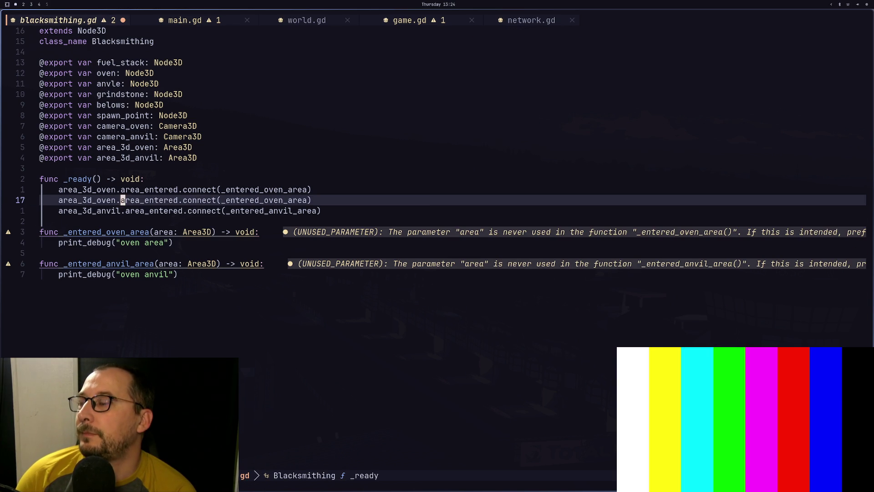
Switch the oven and anvil connect lines to body_shape_entered and save the script.
key("k")
key("j")
key("k")
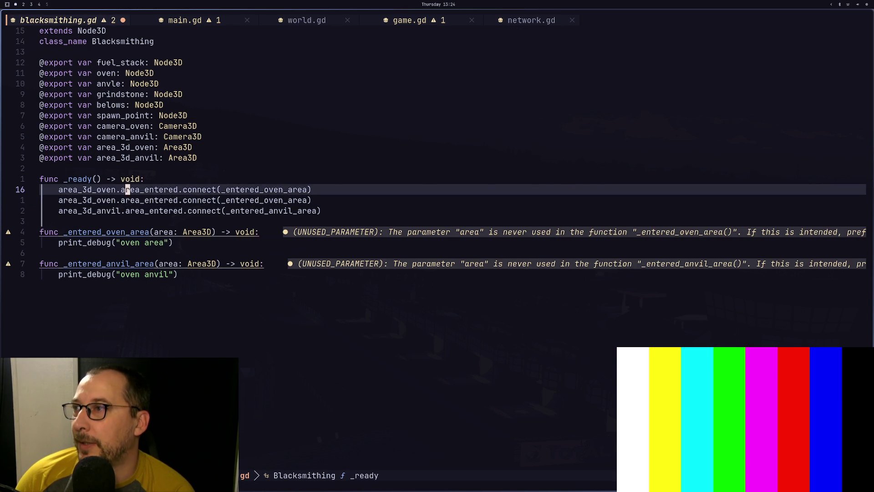
type("cwbody")
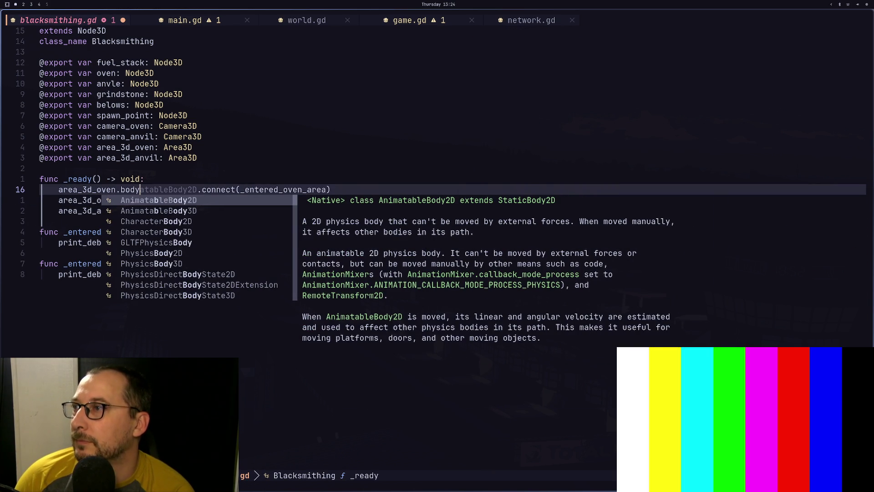
type("_shape_entere")
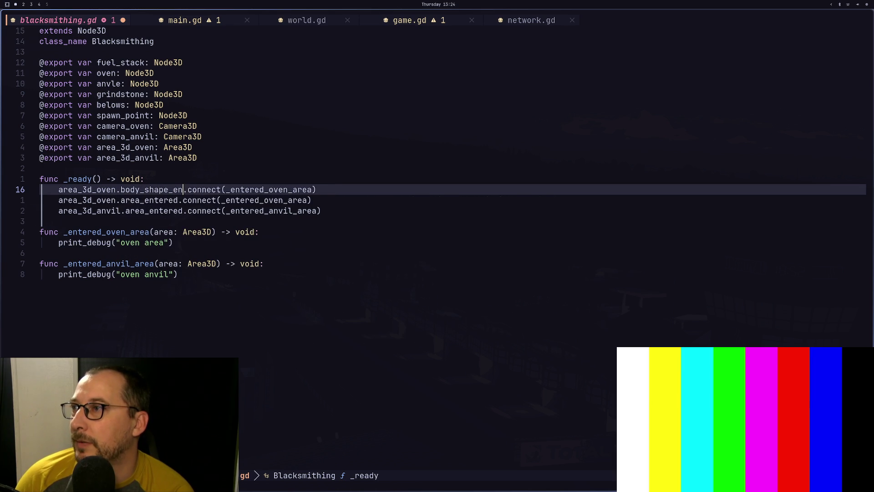
type("d")
key("Escape")
key("j")
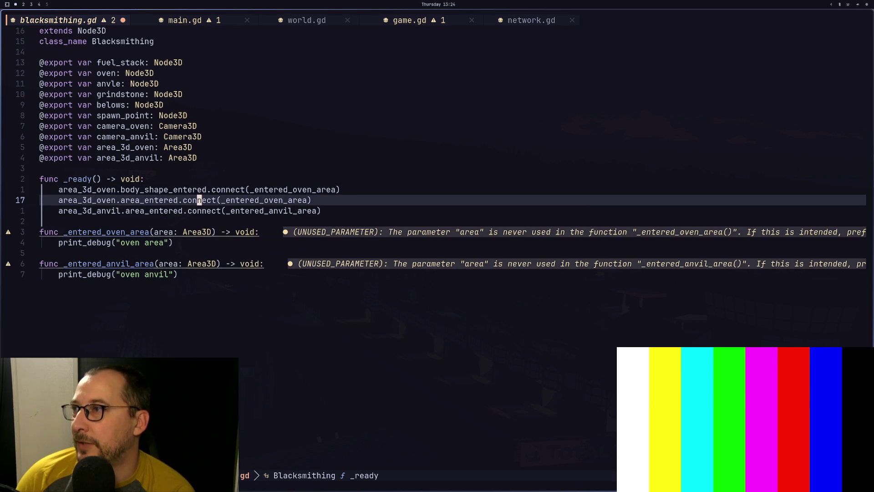
key("d")
key("d")
key("b")
key("b")
key("b")
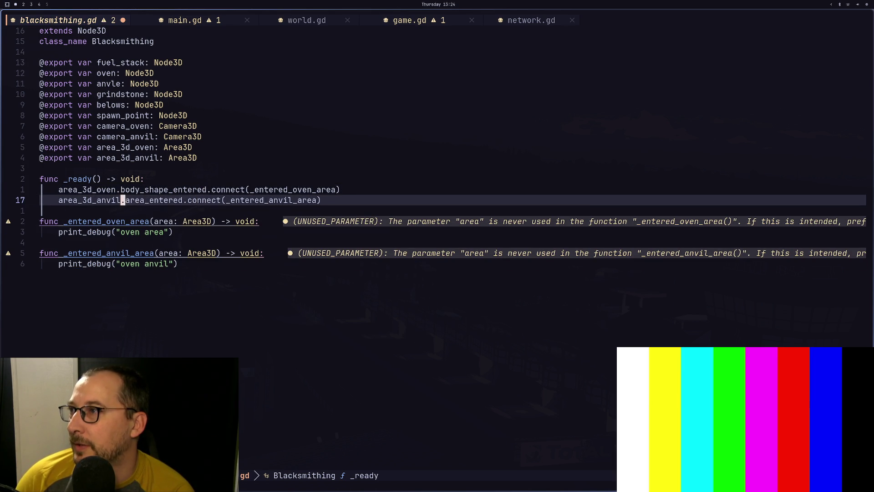
type("ldwibody_sh")
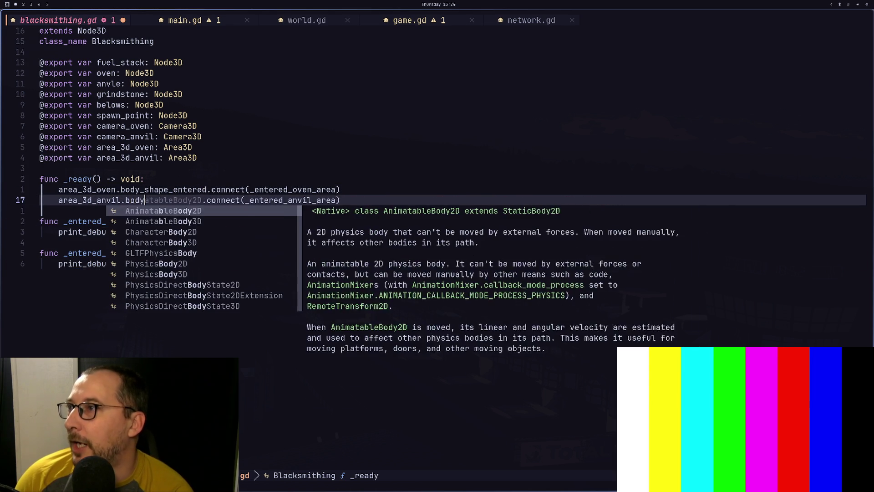
type("ape_entere")
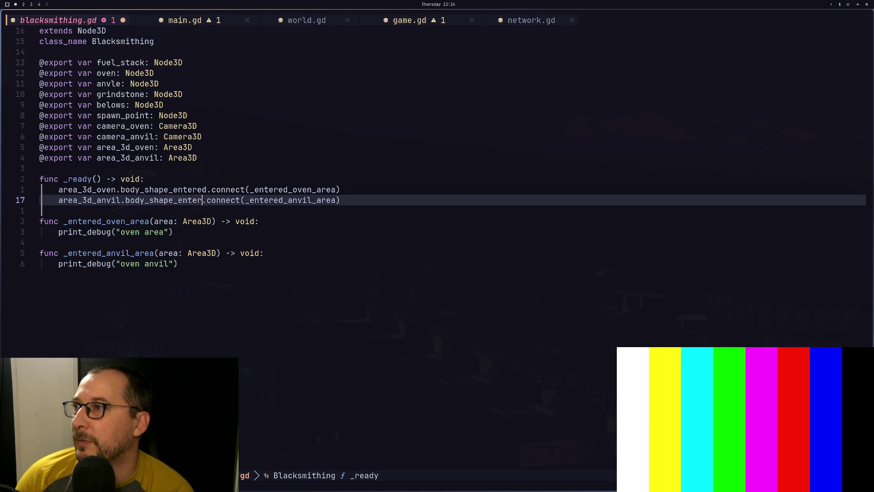
type("d")
key("Escape")
type(":w")
key("Return")
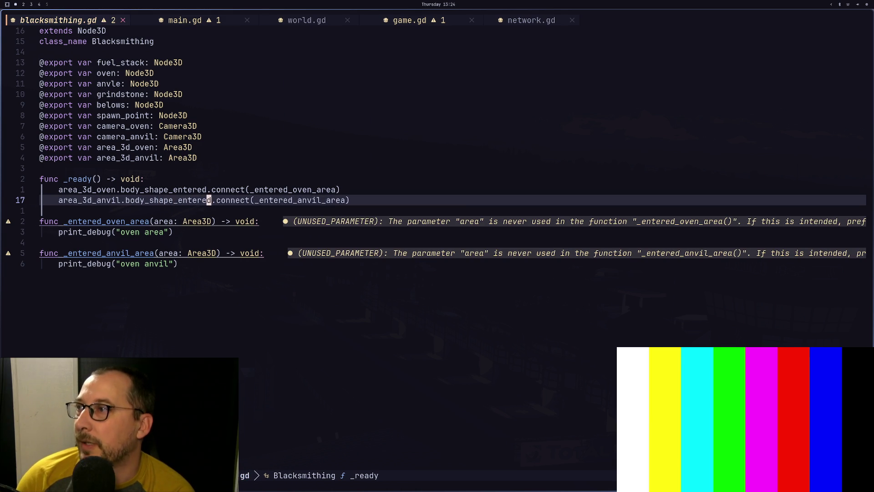
Remove the area: Area3D parameter from _entered_oven_area.
key("j")
key("j")
key("h")
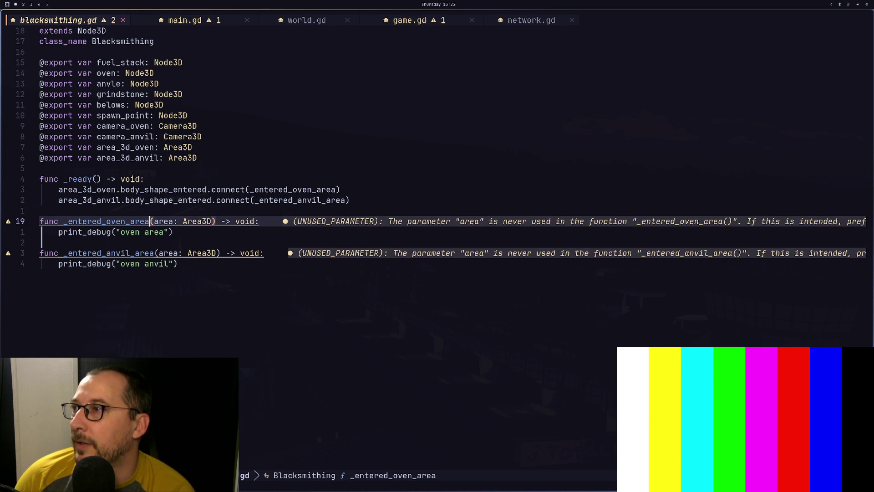
type("ldf)i)")
key("Escape")
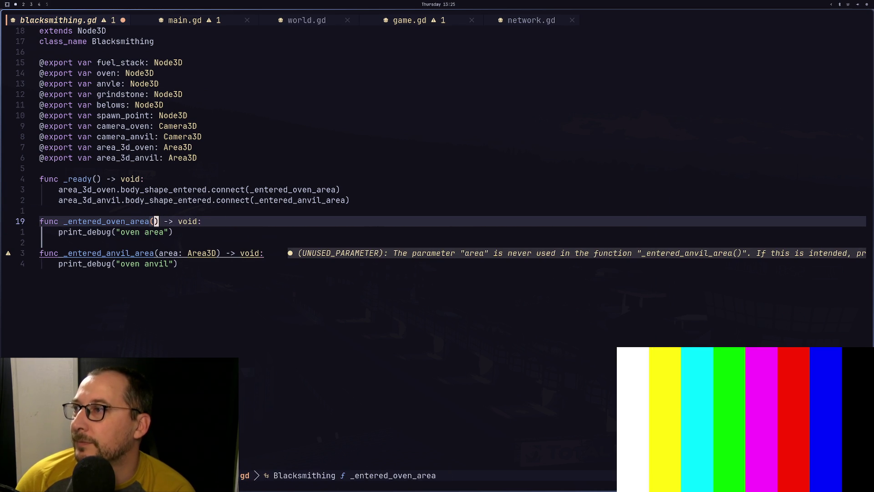
View the documentation for the body_shape_entered signal.
key("3k")
key("l")
key("l")
key("l")
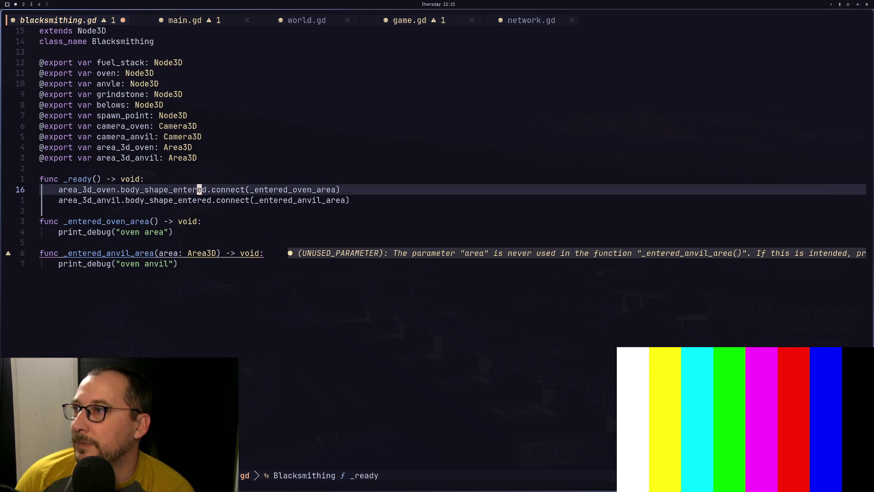
key("shift+k")
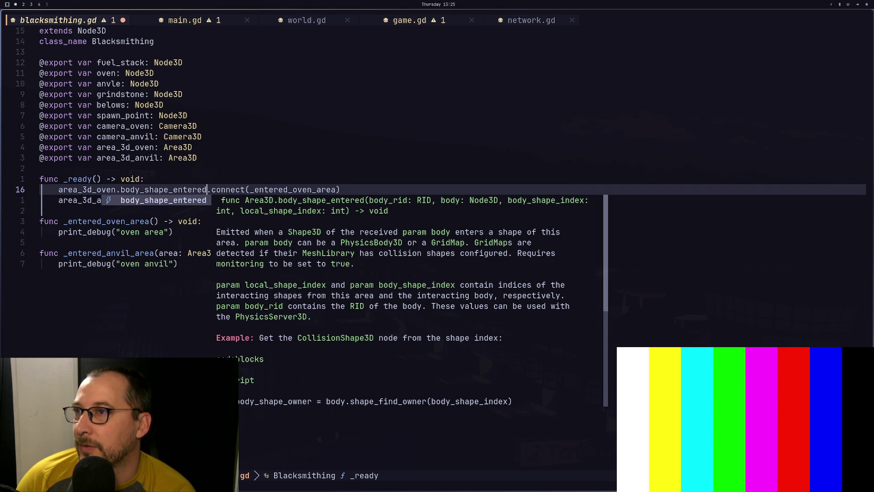
key("Escape")
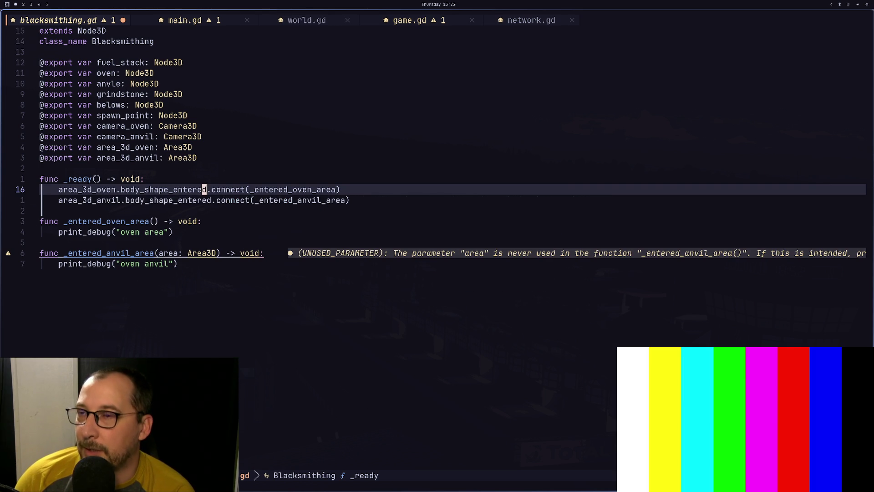
key("space")
key("space")
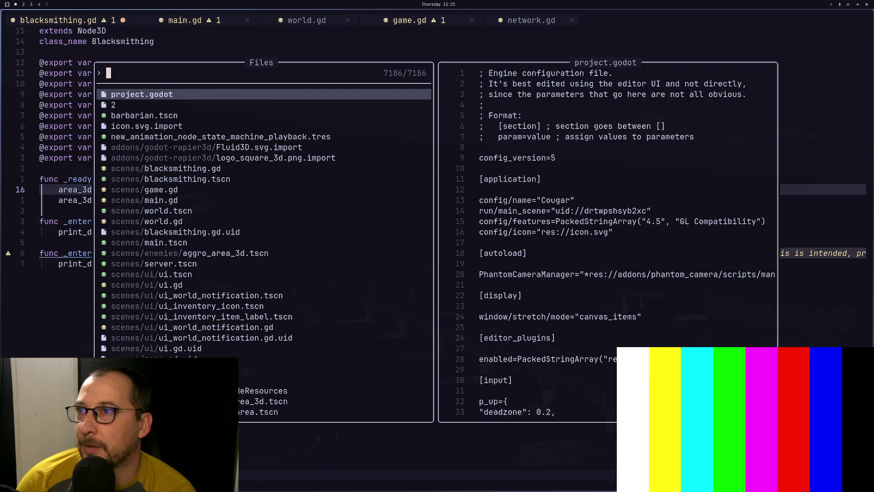
Search all *.gd files for body_shape, finding 10 matches across 3 files.
key("Escape")
key("space")
type("sr")
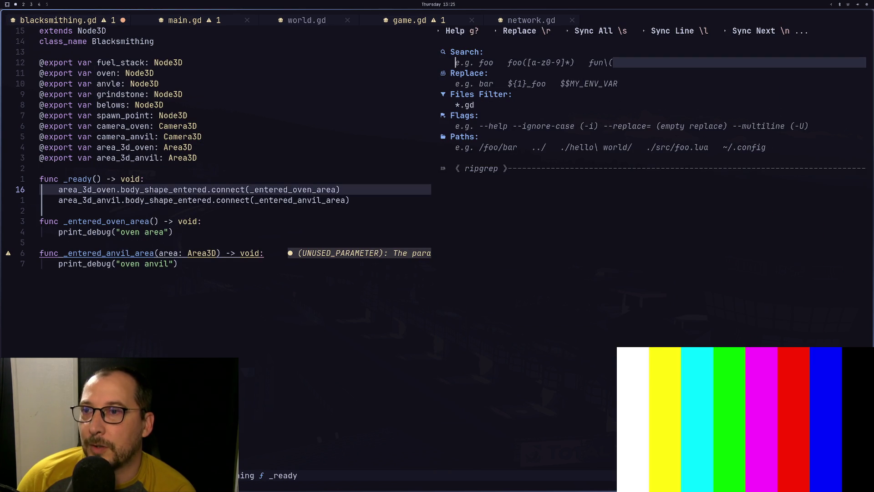
type("body")
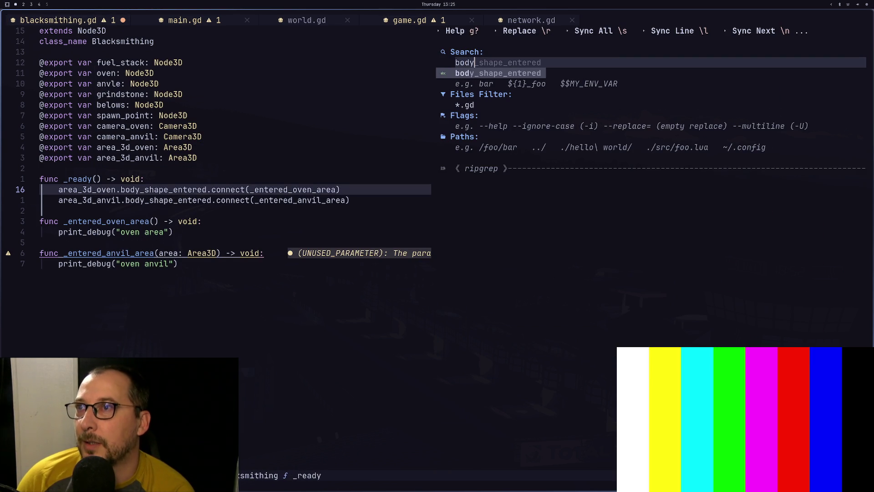
type("_shapre")
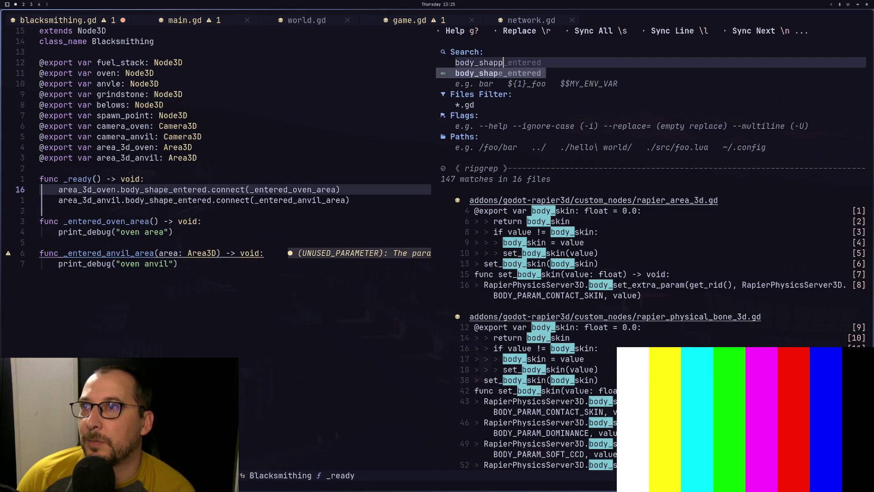
key("BackSpace")
key("BackSpace")
type("e")
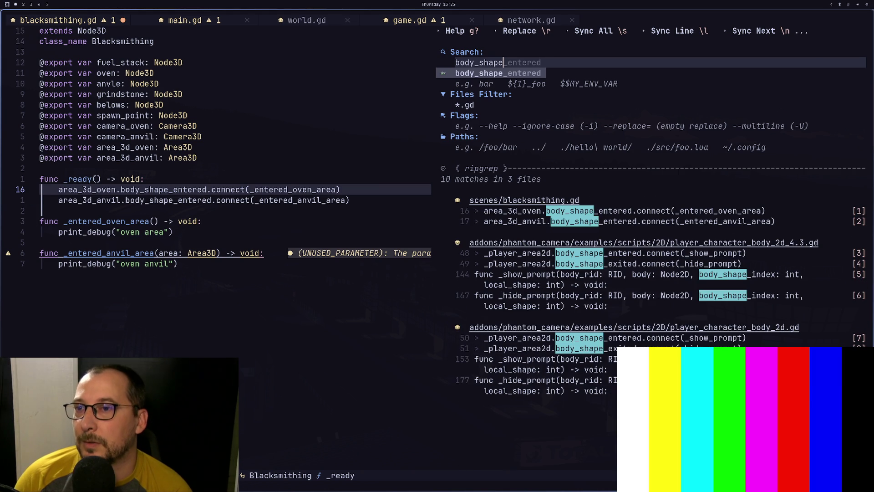
key("Tab")
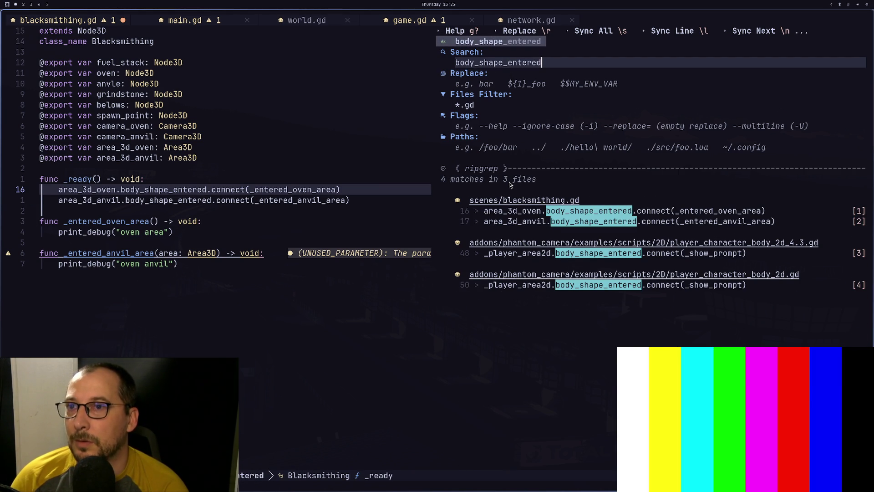
key("BackSpace")
key("BackSpace")
key("BackSpace")
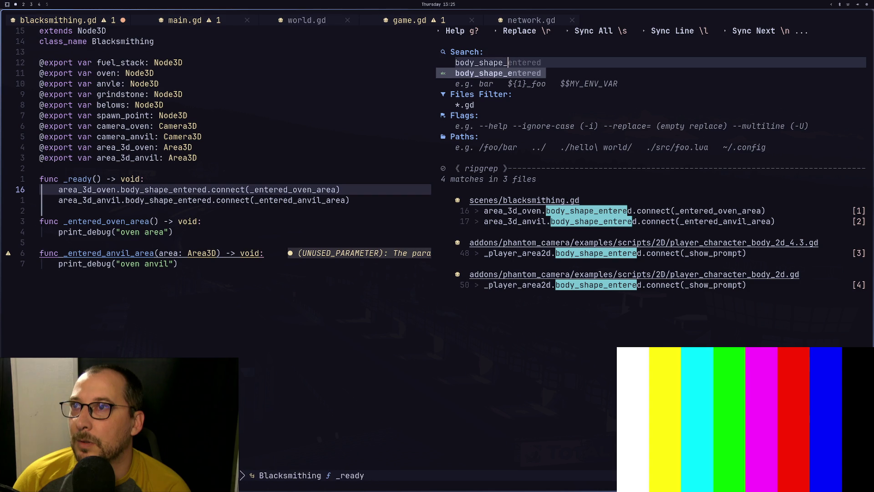
key("BackSpace")
key("BackSpace")
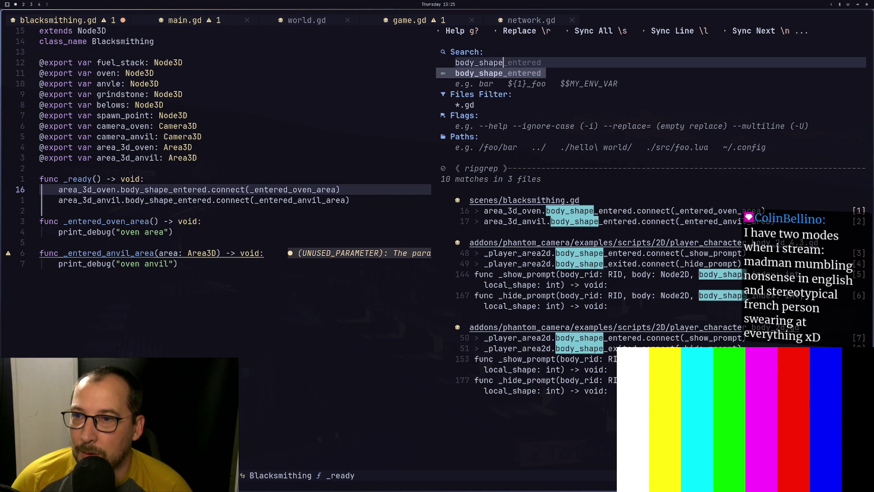
key("Escape")
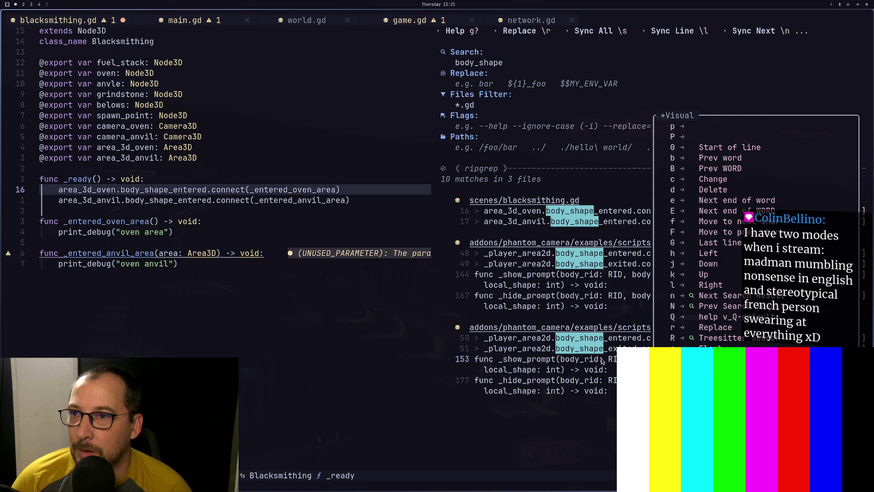
Copy the _show_prompt parameter list (body_rid, body, body_shape_index, local_shape) from the search results.
left_click(601, 360)
key("Return")
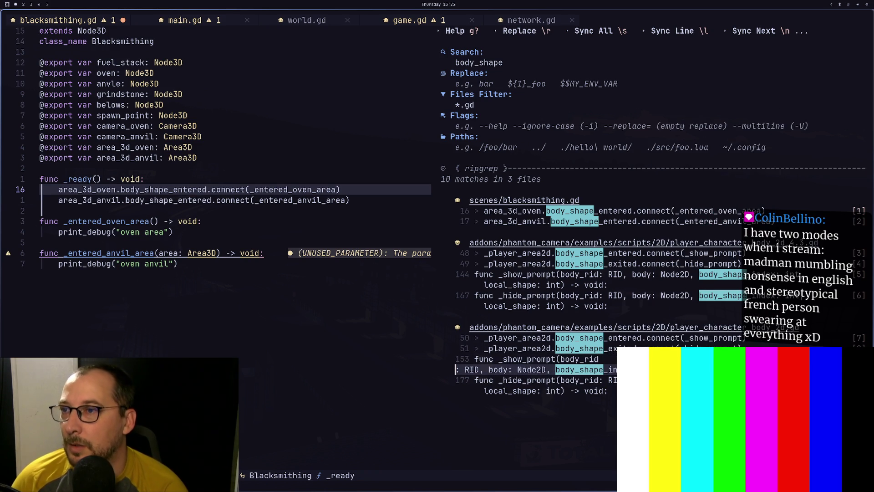
key("Escape")
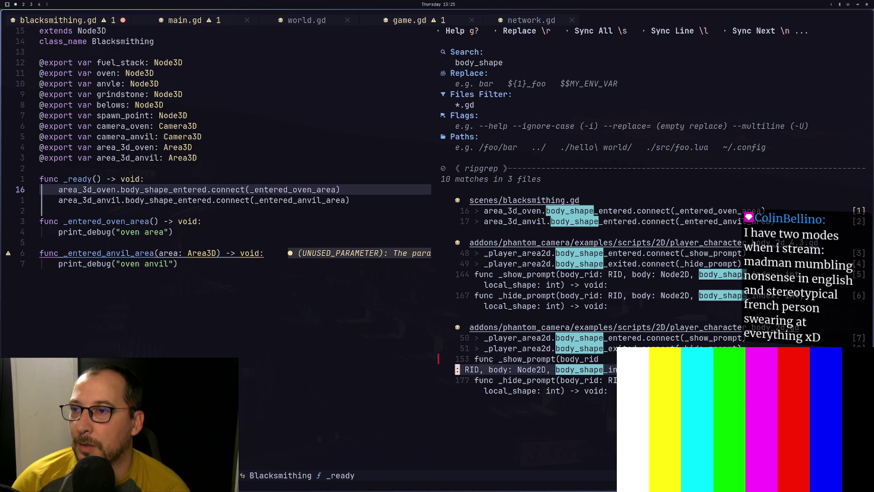
key("u")
key("b")
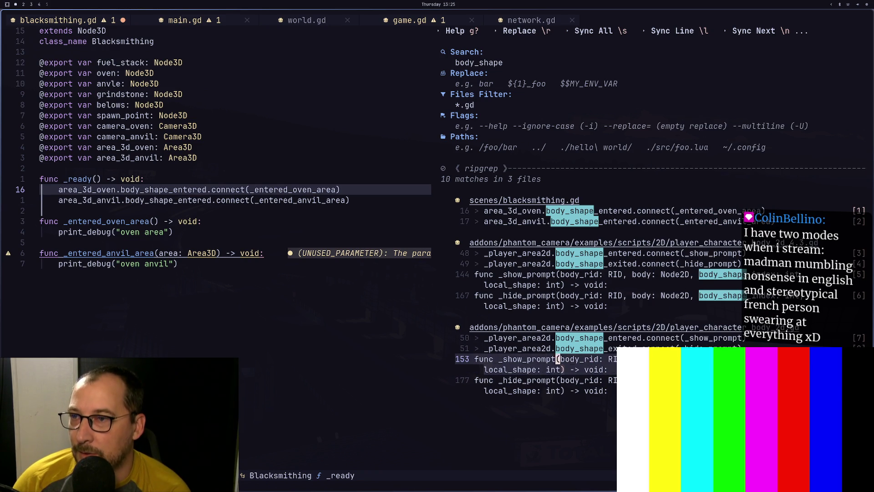
key("v")
key("j")
key("k")
key("Escape")
key("g")
key("v")
key("y")
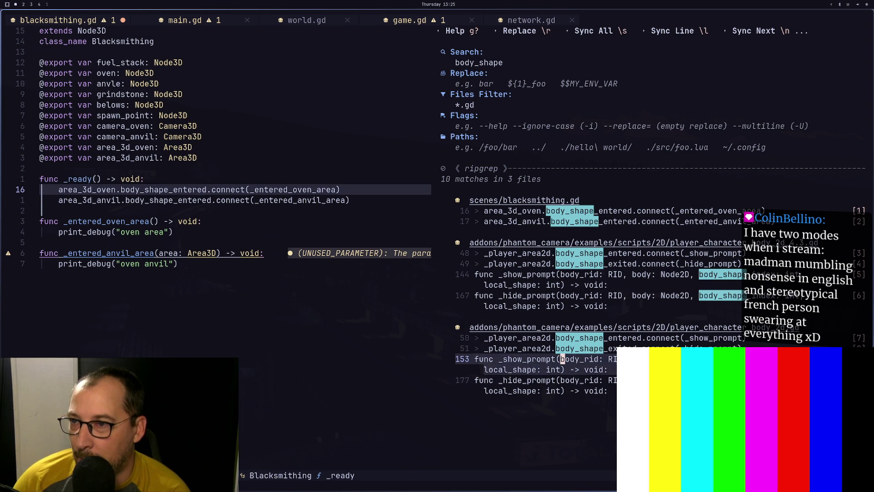
Paste the copied parameters into the oven handler's empty signature.
key("ctrl+w")
key("h")
key("j")
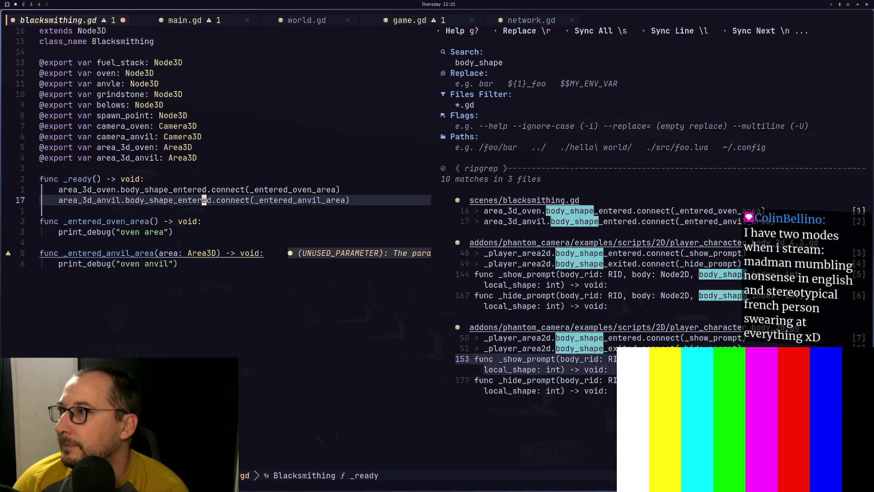
key("j")
key("j")
key("h")
key("h")
key("h")
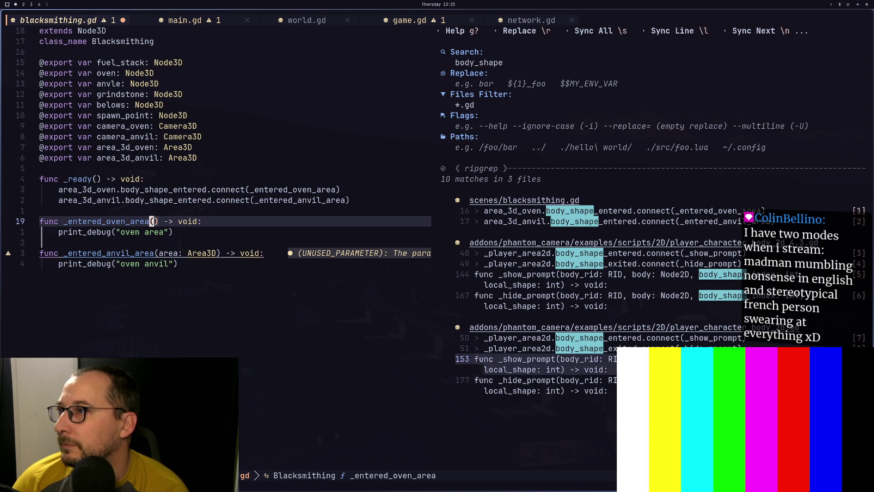
key("p")
Replace the anvil handler's area parameter with the same list and save the script.
key("j")
key("j")
key("j")
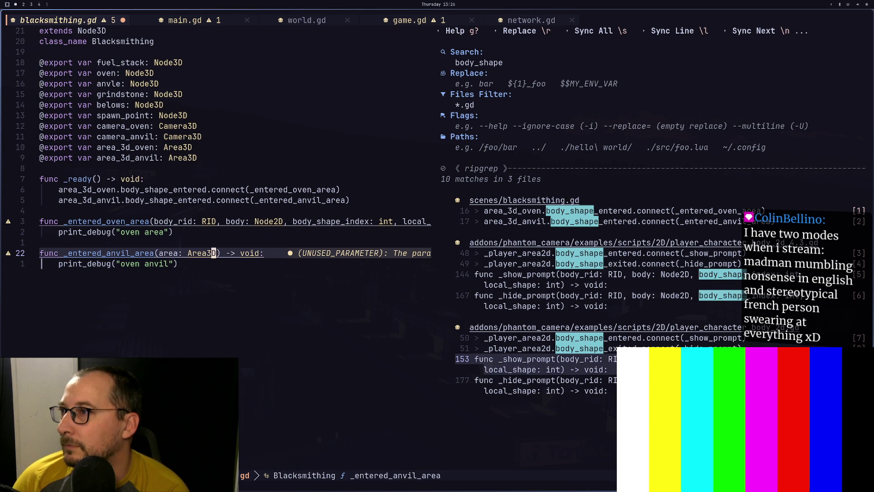
key("a")
key("BackSpace")
key("BackSpace")
key("BackSpace")
key("BackSpace")
key("BackSpace")
key("ctrl+shift+v")
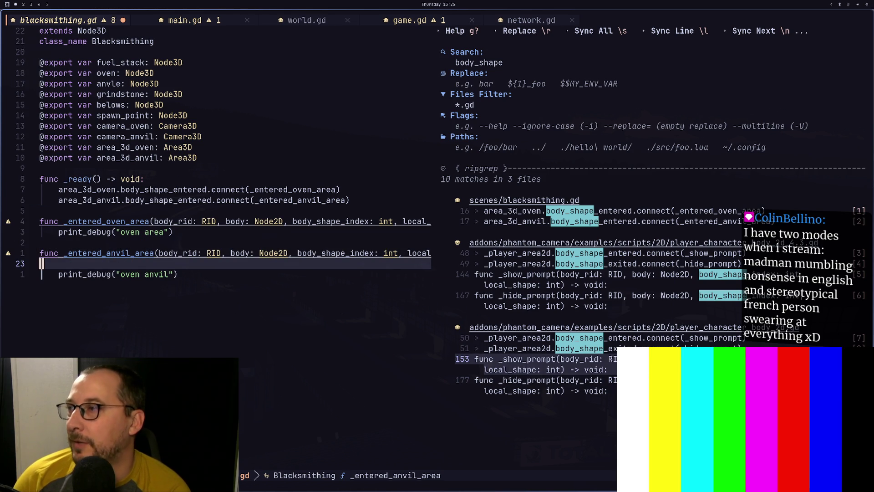
key("Escape")
key("d")
key("d")
type(":w")
key("Return")
key("super+2")
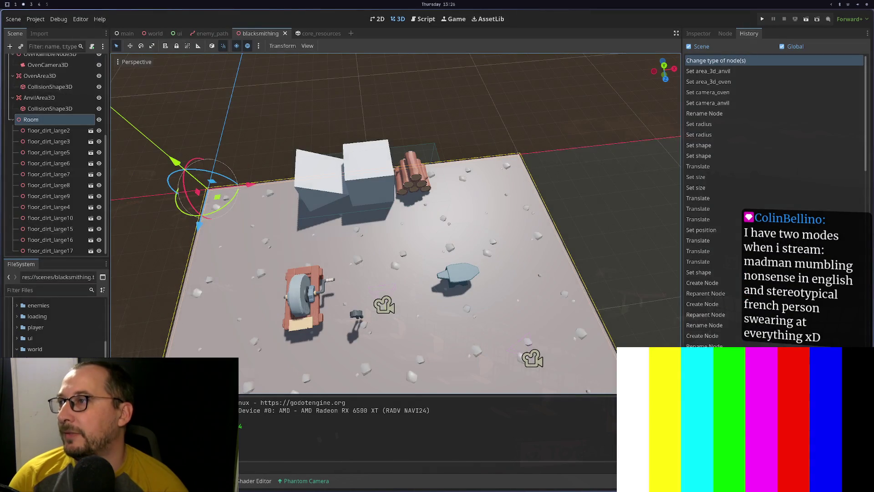
Give OvenArea3D and AnvilArea3D no collision layer and only collision mask 2, then save the scene.
left_click(45, 112)
left_click(45, 85)
left_click(39, 96)
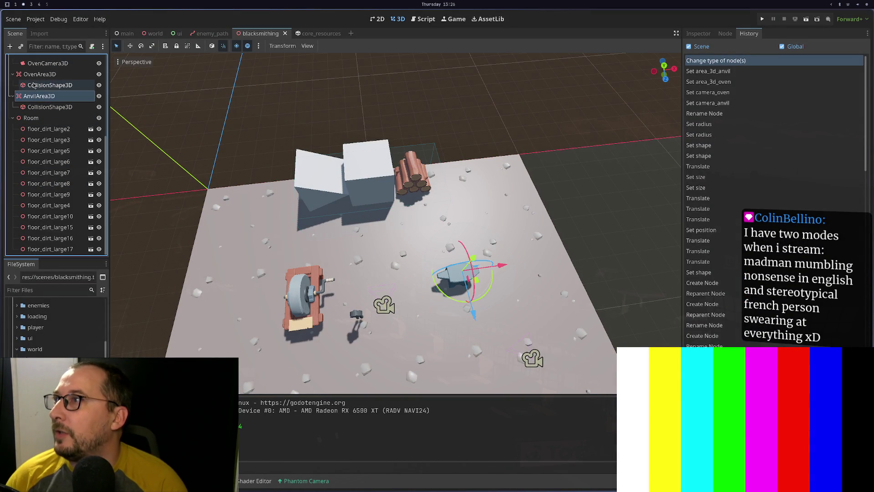
left_click(39, 75, "ctrl")
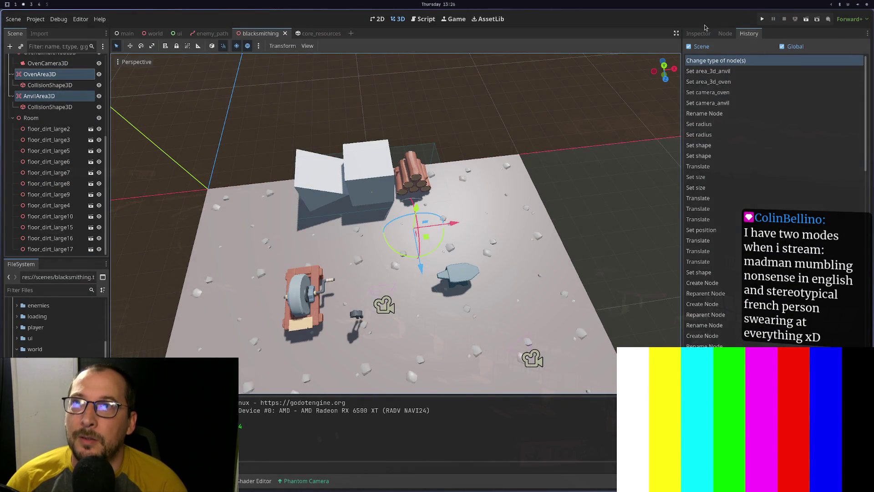
left_click(700, 34)
left_click(702, 206)
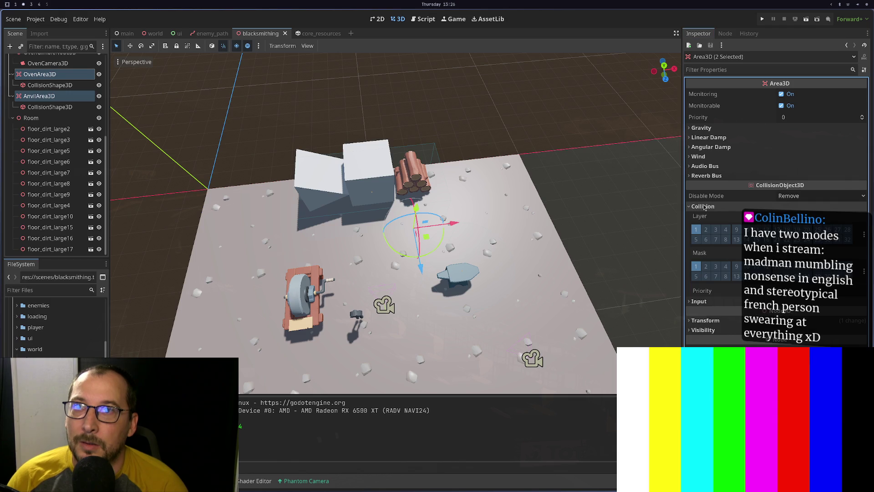
left_click(705, 230)
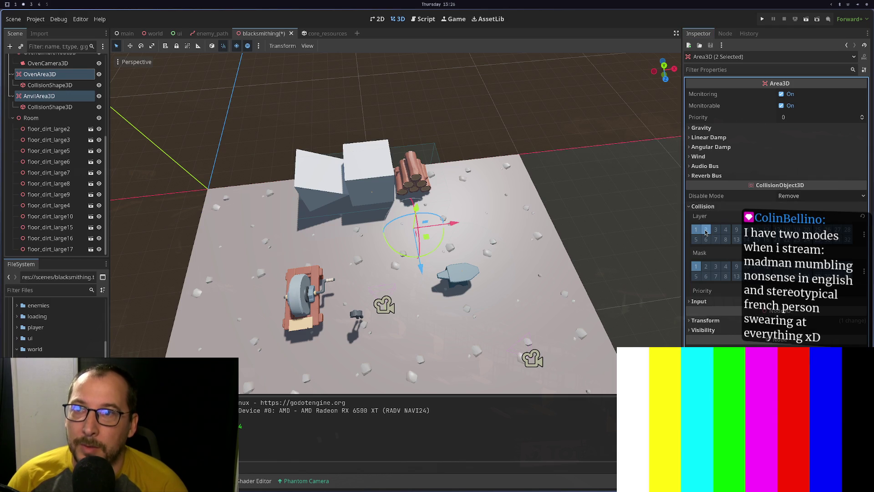
left_click(695, 230)
left_click(695, 266)
left_click(705, 267)
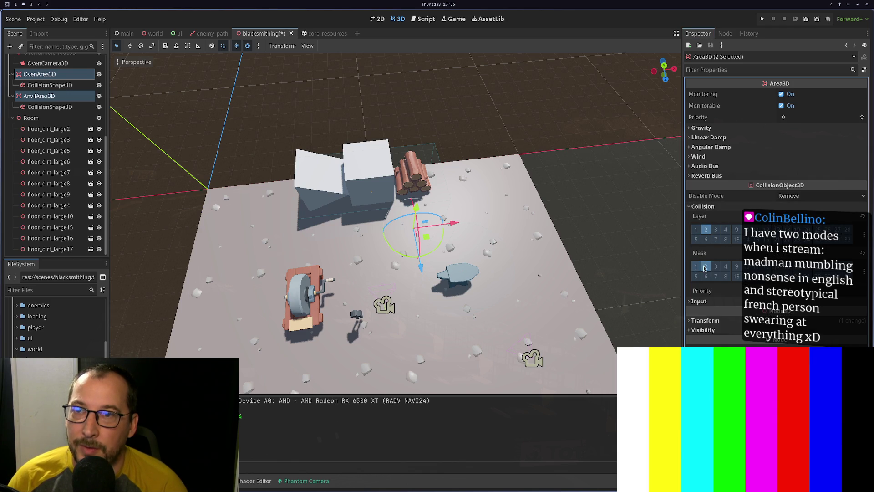
left_click(706, 230)
key("ctrl+s")
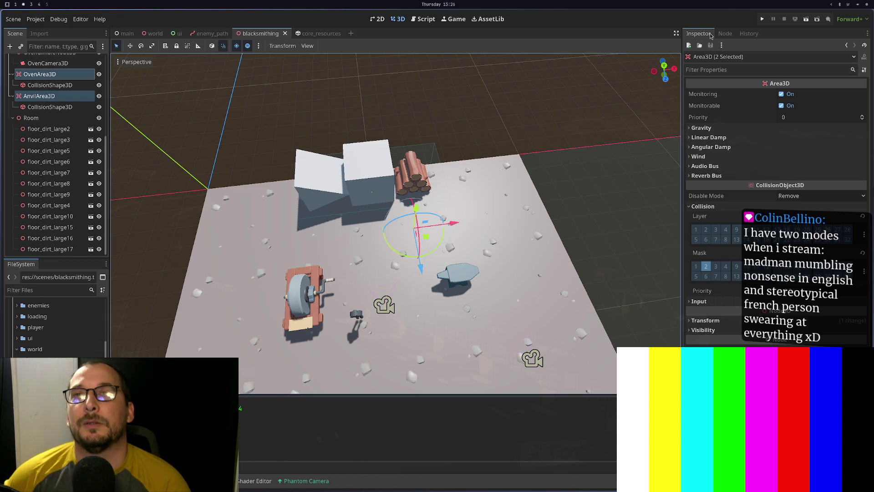
Run the game and read the Output errors about body_shape_entered calling _entered_anvil_area.
left_click(762, 19)
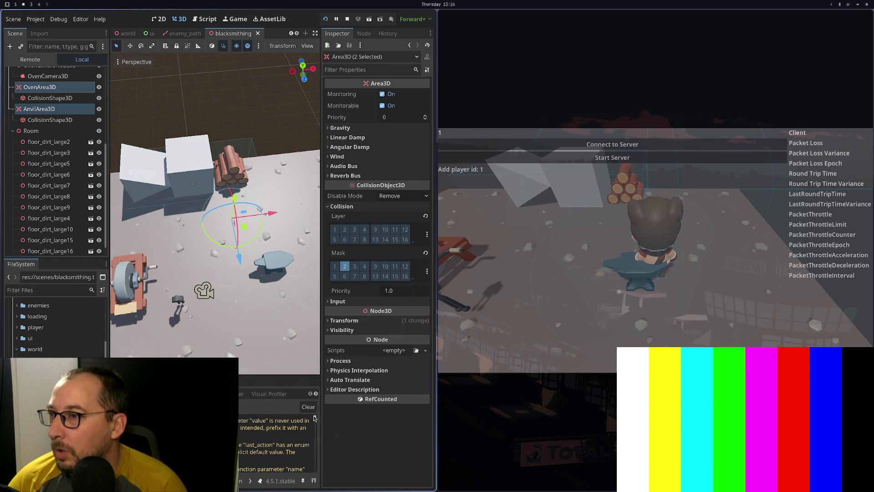
scroll(296, 437, "down", 5)
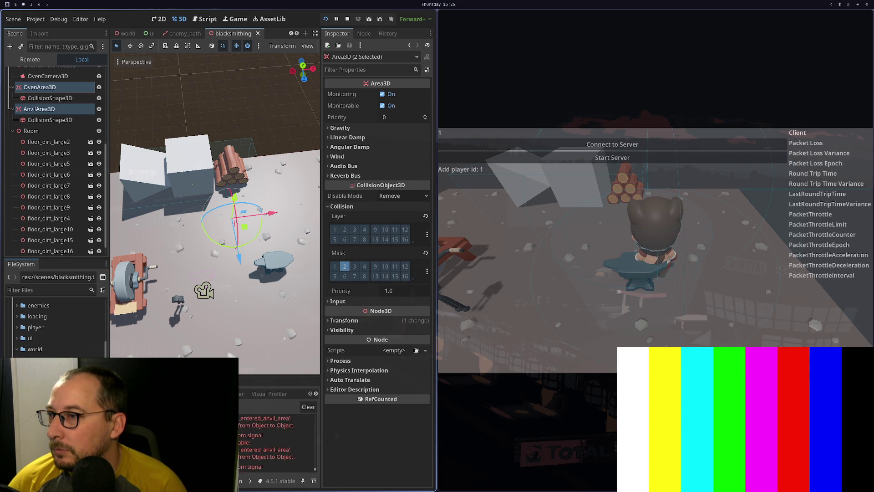
left_click(256, 449)
scroll(272, 438, "down", 2)
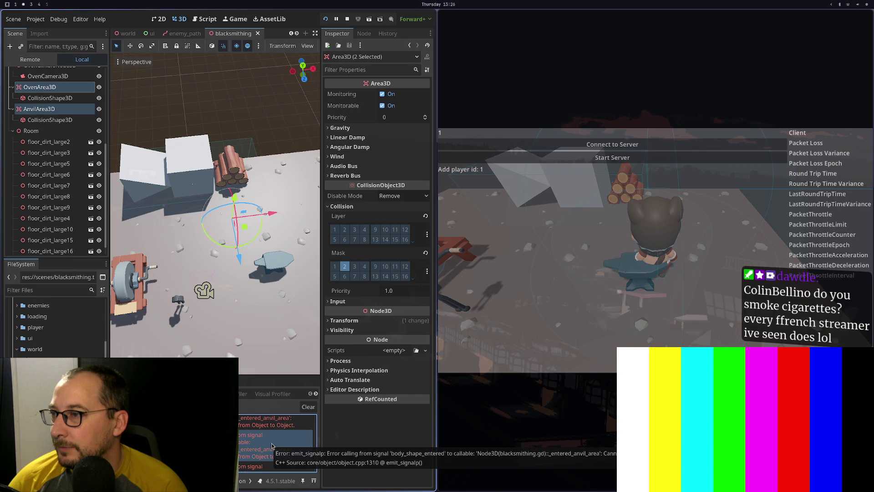
key("super+1")
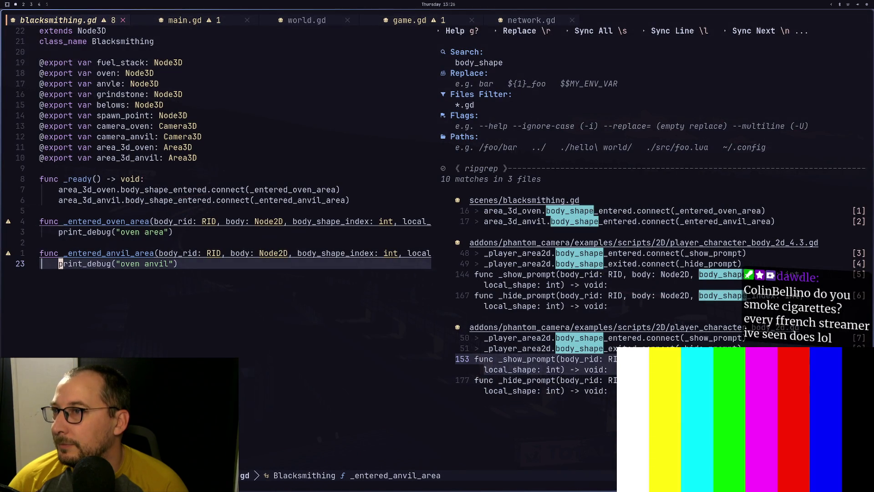
Close the search results and read the documentation for the body_shape_entered signal.
key("super+3")
key("super+2")
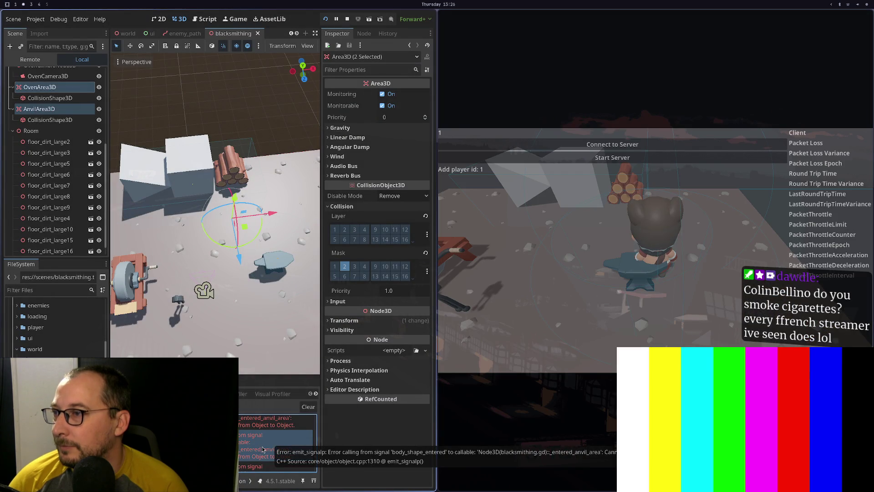
key("super+1")
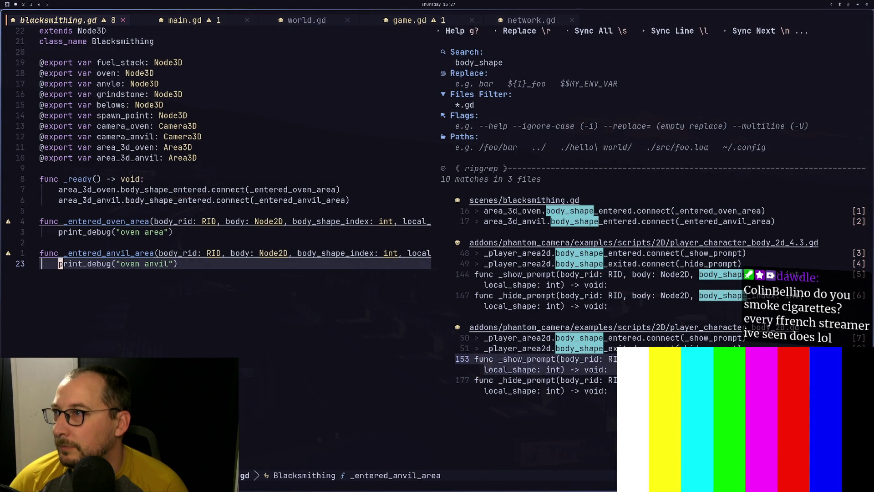
left_click(253, 193)
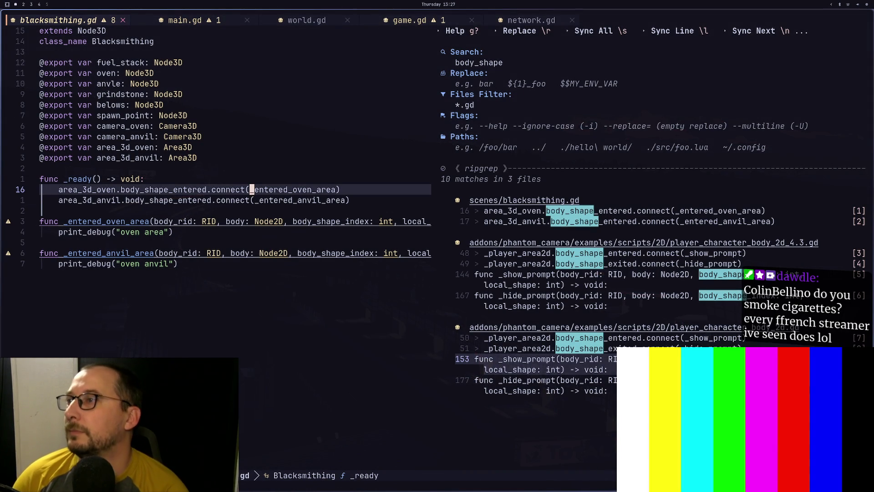
key("ctrl+w")
key("o")
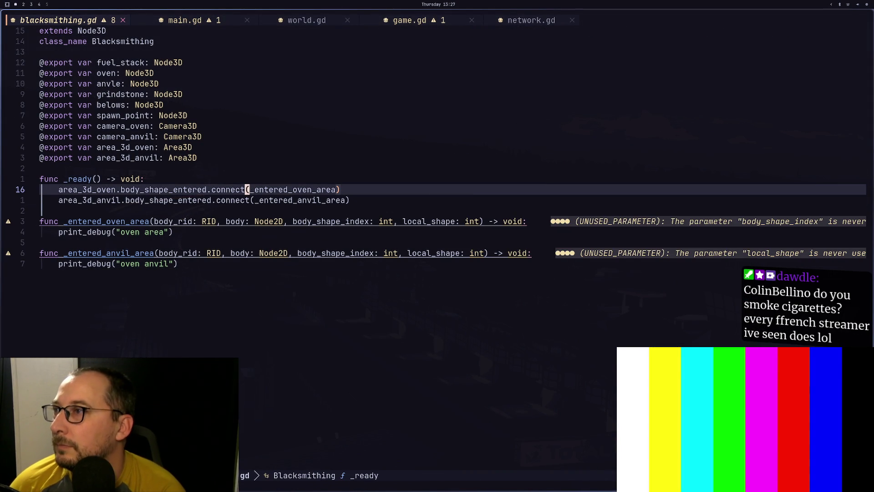
key("j")
key("j")
key("k")
key("k")
key("h")
key("h")
key("h")
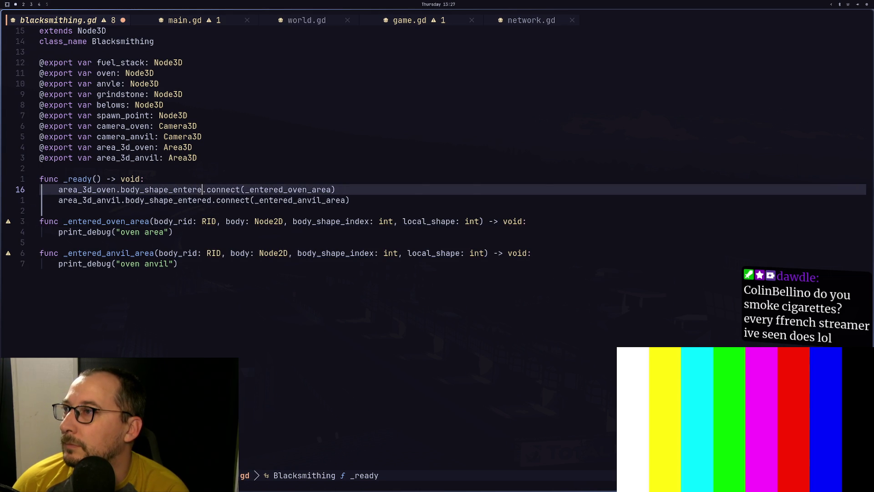
key("K")
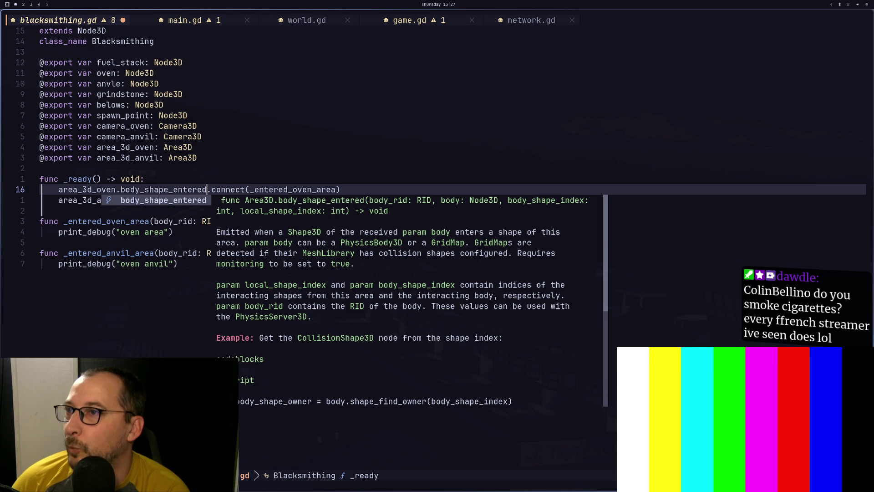
type("d")
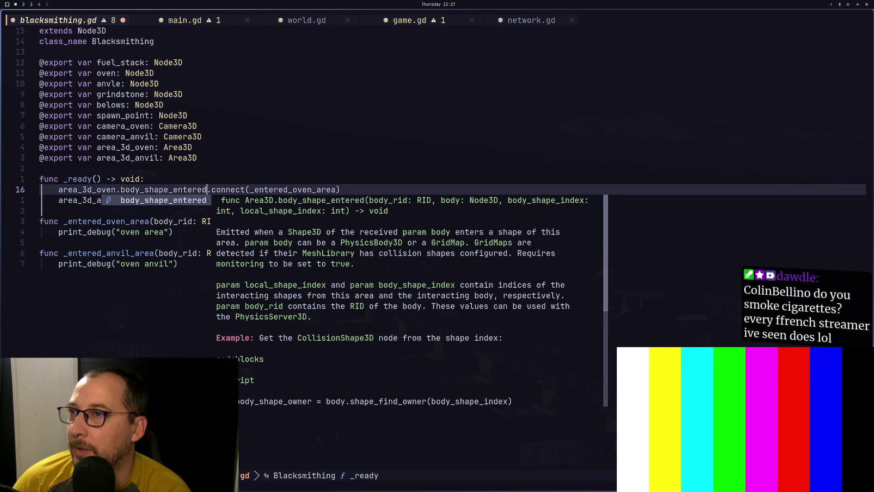
key("Escape")
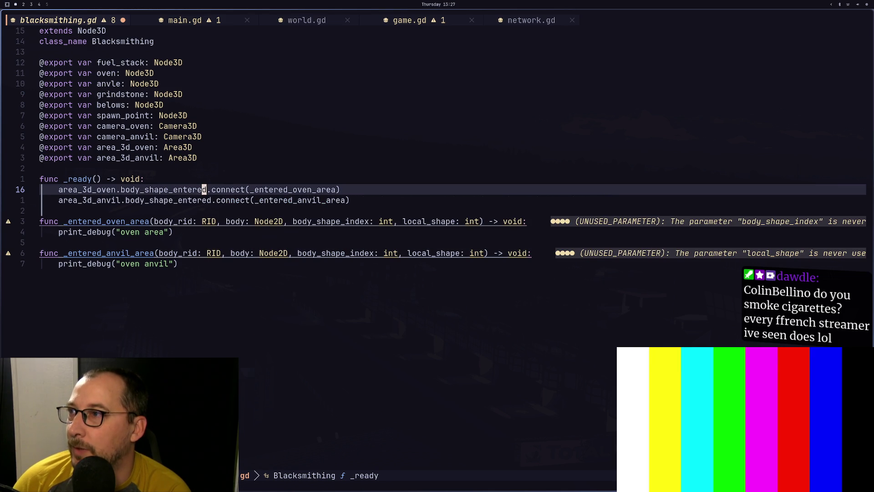
Change body's type from Node2D to Node3D in both the oven and anvil handlers.
key("j")
key("j")
key("j")
key("w")
key("w")
key("w")
type("hs3")
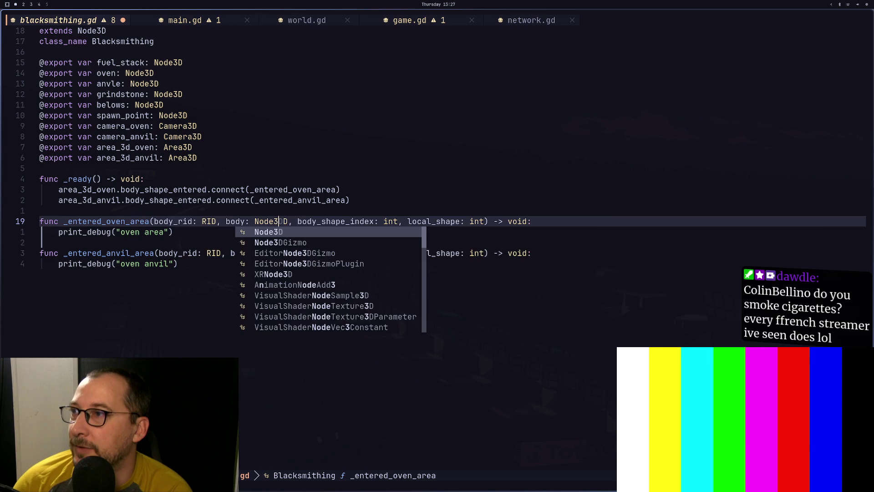
key("Escape")
key("j")
key("j")
key("j")
type("s")
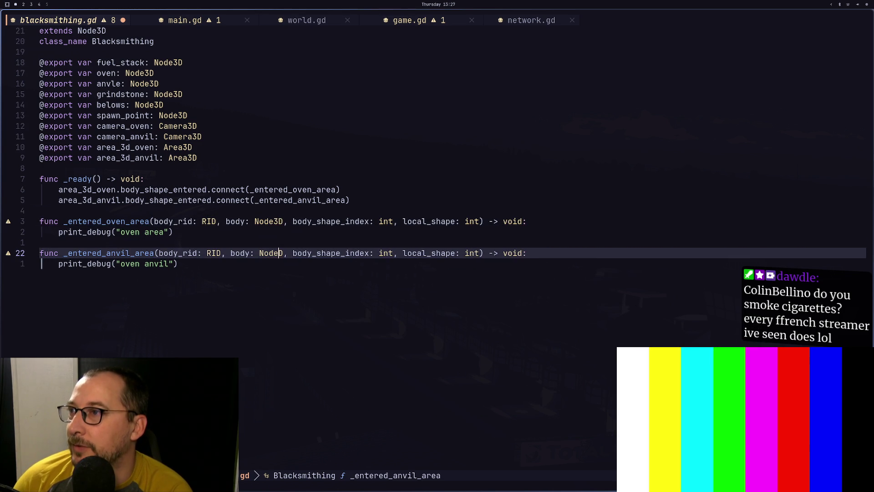
type("3")
key("Escape")
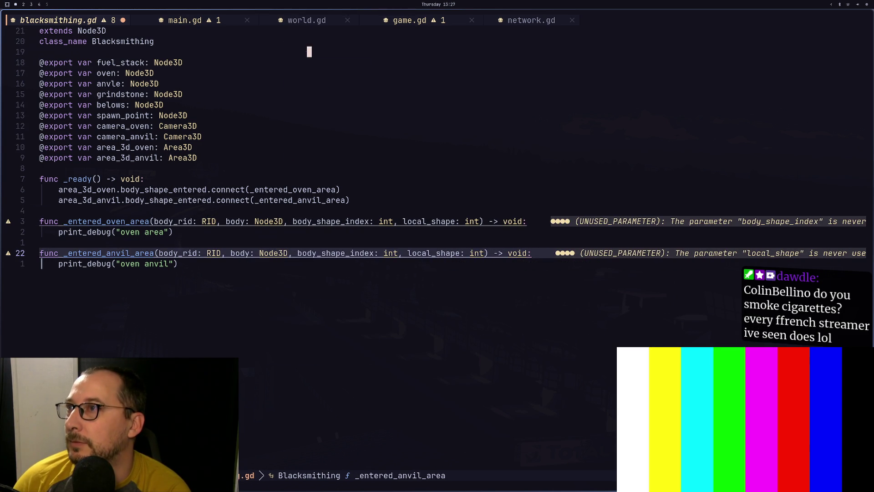
key("super+2")
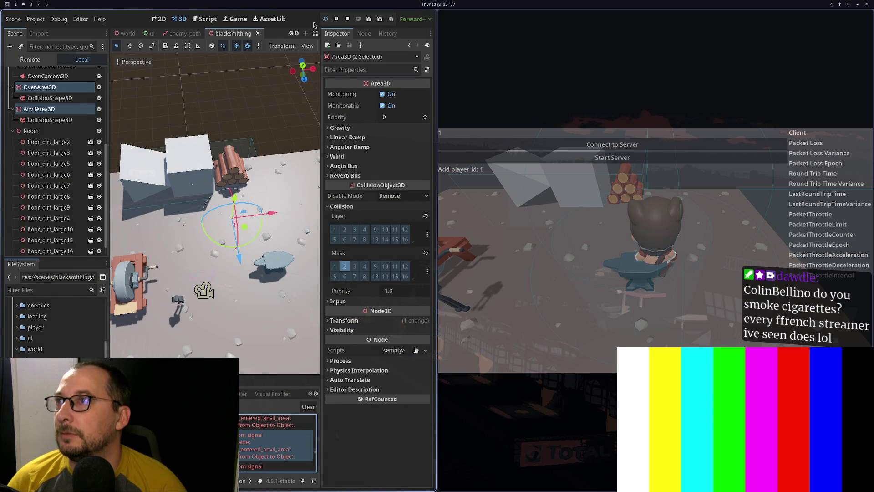
Relaunch the game and walk the player to the anvil, then back toward the logs.
left_click(327, 21)
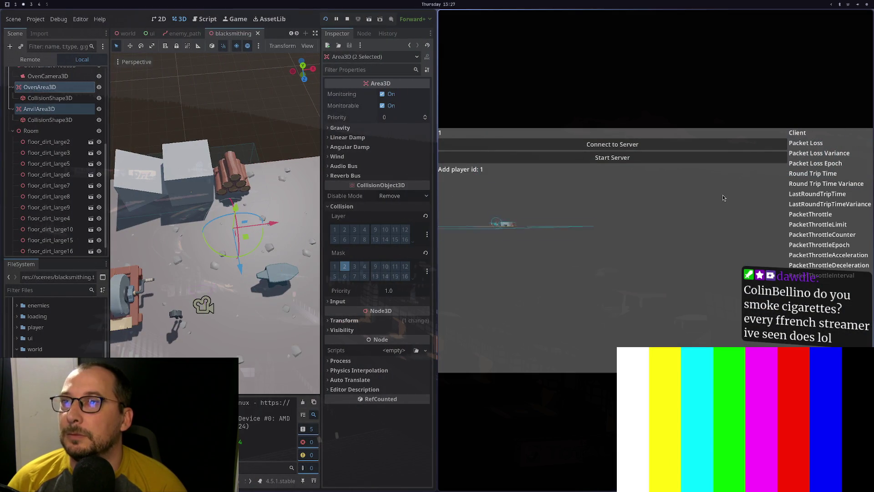
key("d")
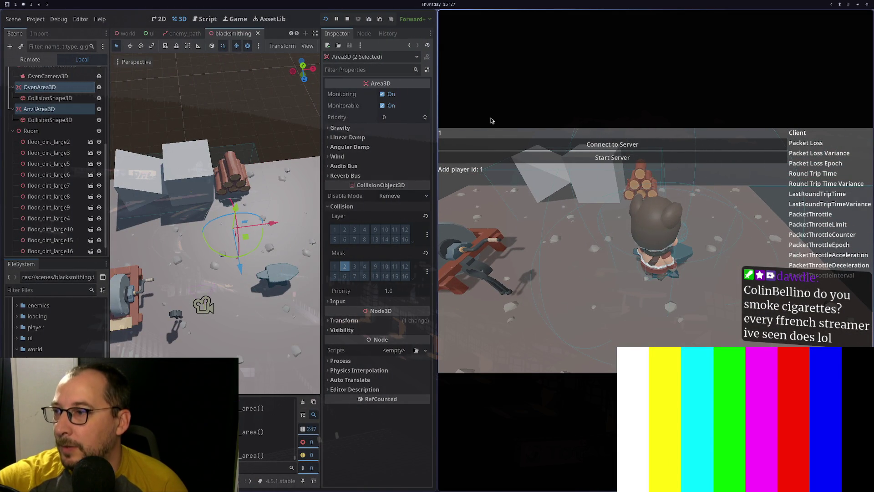
key("w")
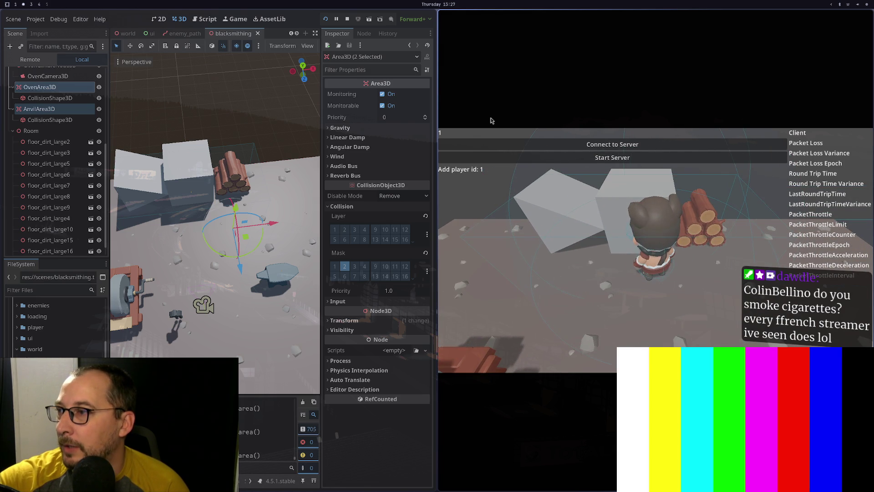
key("s")
key("w")
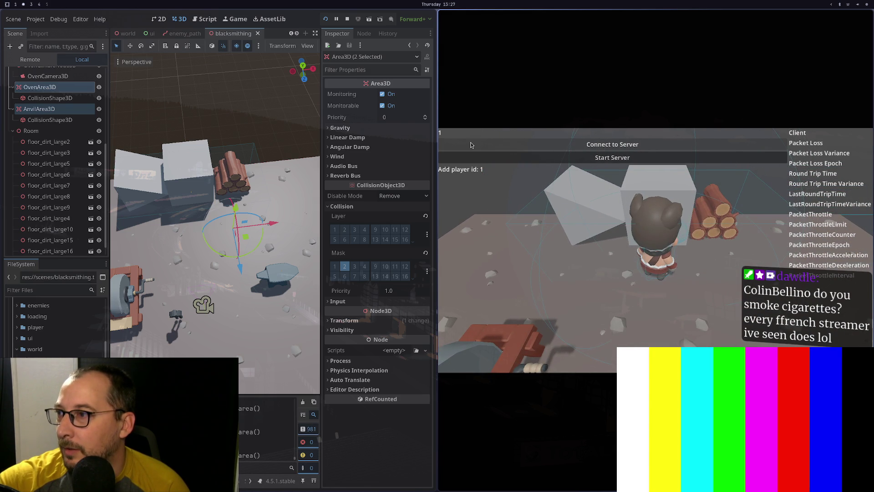
key("super+1")
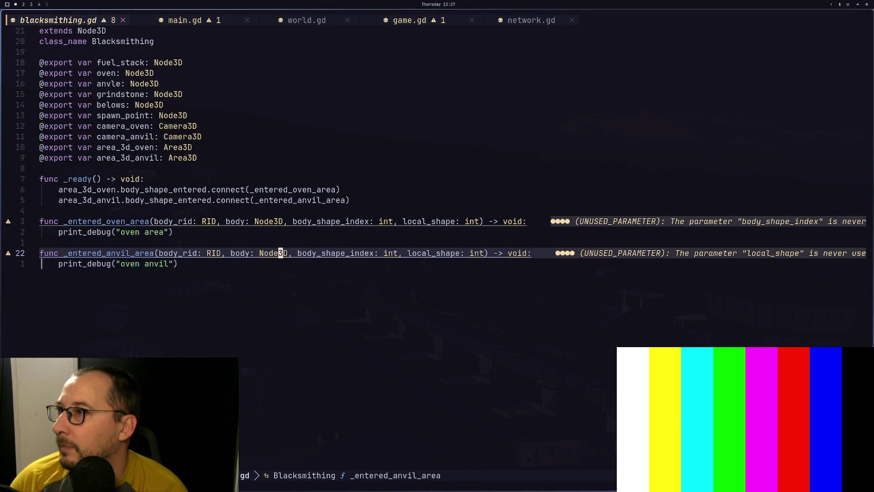
Fix the anvil handler's debug message so it no longer says oven, and save.
left_click(171, 264)
key("b")
key("b")
key("d")
key("w")
key("l")
key("l")
key("l")
type("la area")
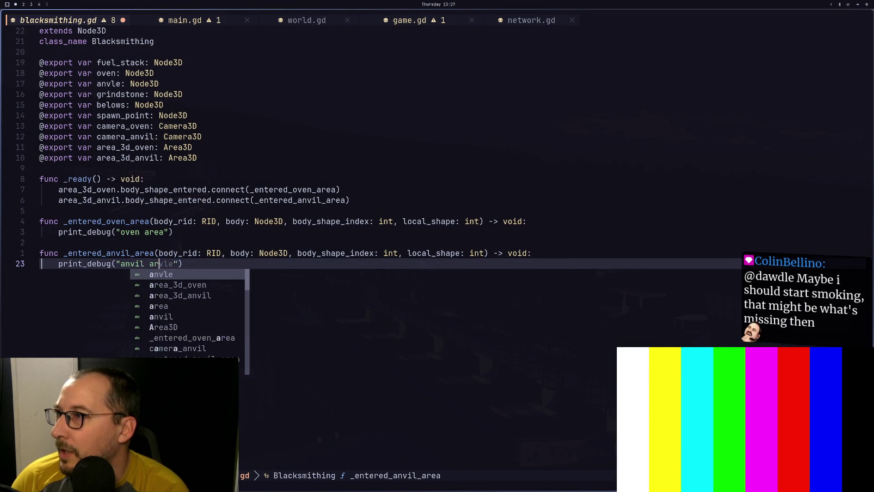
key("Escape")
type(":w")
key("Return")
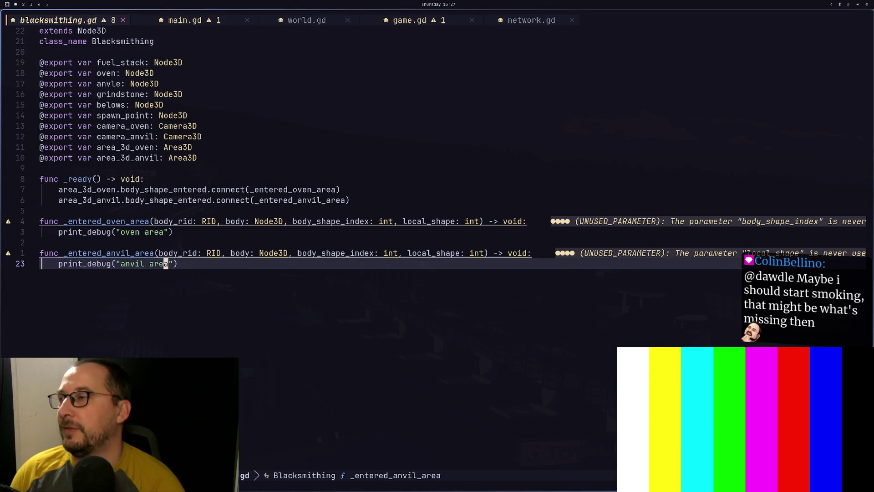
Replace the print_debug lines in both area handlers with pass and save again.
key("k")
key("k")
key("k")
key("c")
key("c")
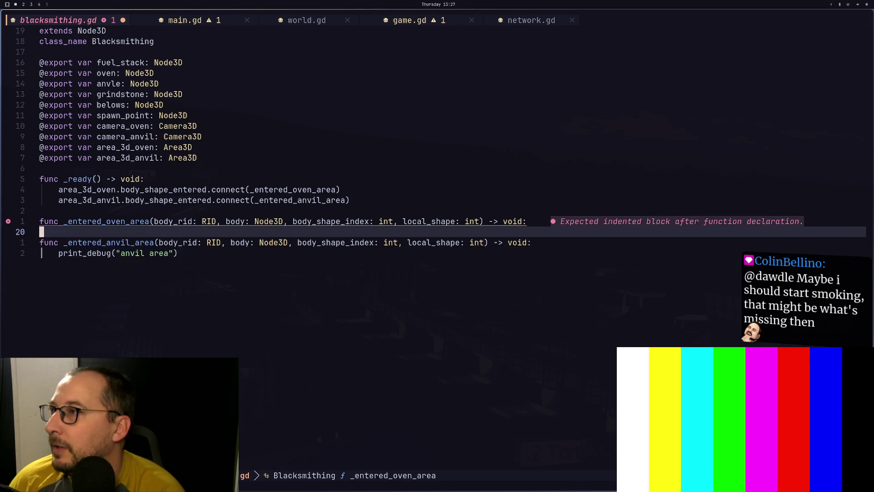
type("pass")
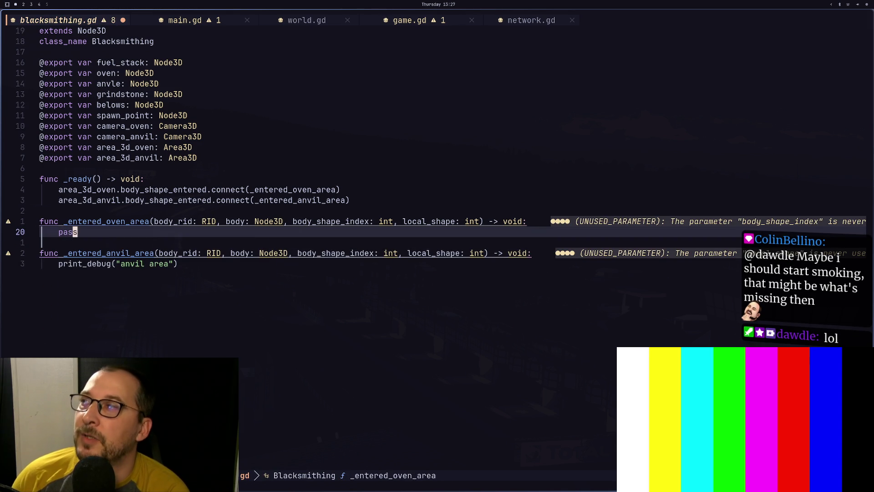
key("j")
key("j")
key("j")
key("c")
key("c")
type("pas")
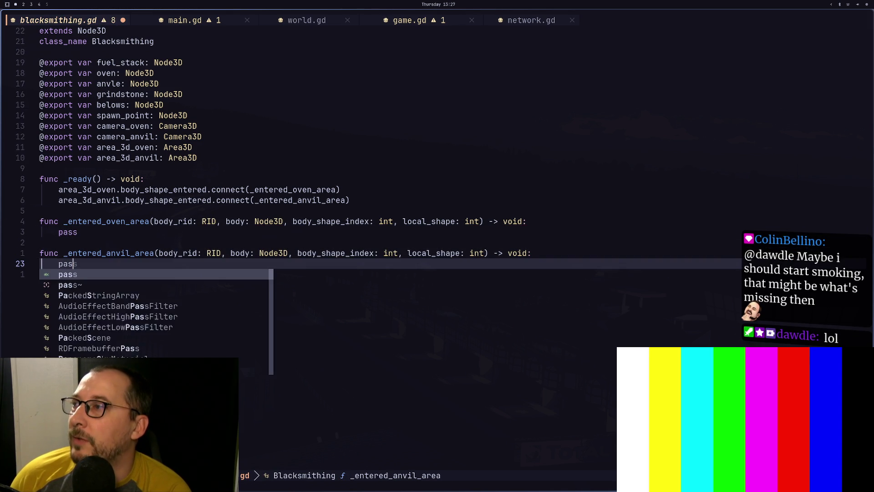
type("s")
key("Escape")
key("colon")
type("w")
key("Return")
key("k")
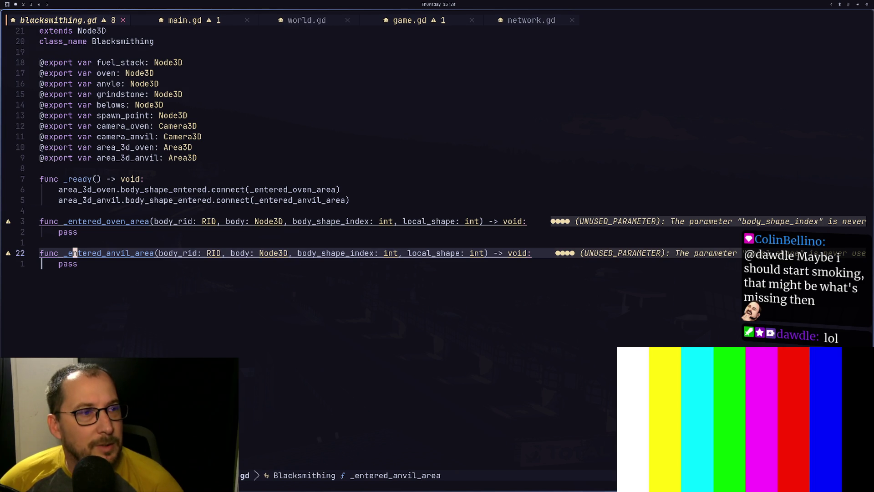
key("super+shift+4")
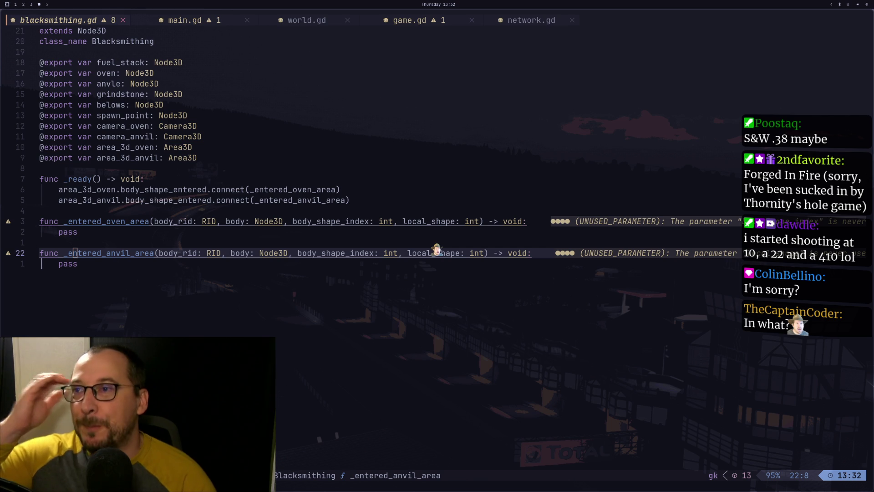
left_click(103, 223)
Search Google in the browser for 'godot phantom camera'.
key("super+2")
key("super+3")
key("super+2")
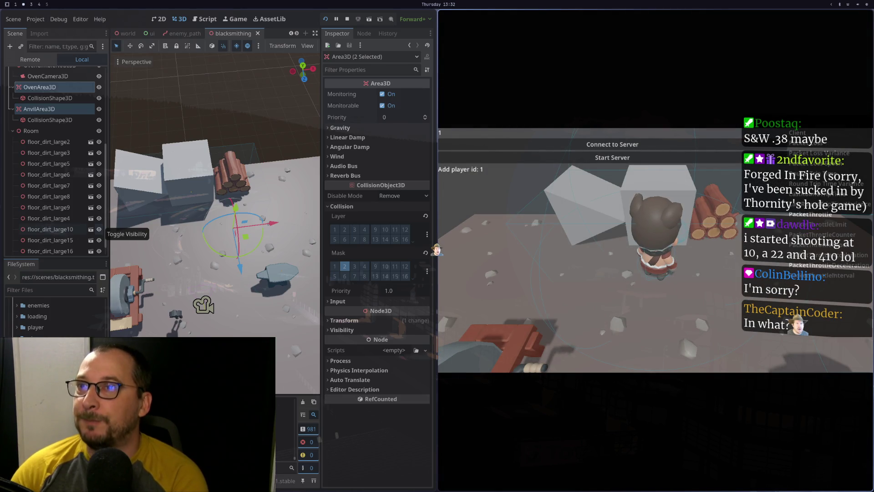
key("super+4")
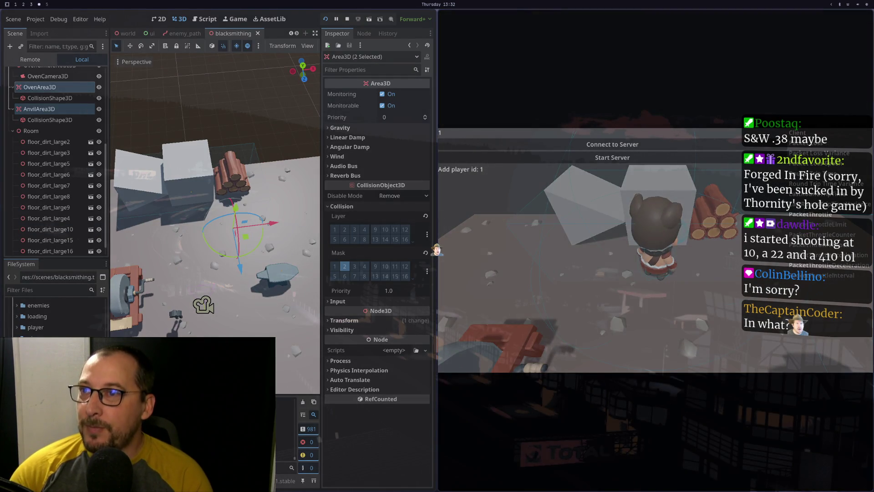
key("super+3")
left_click(559, 31)
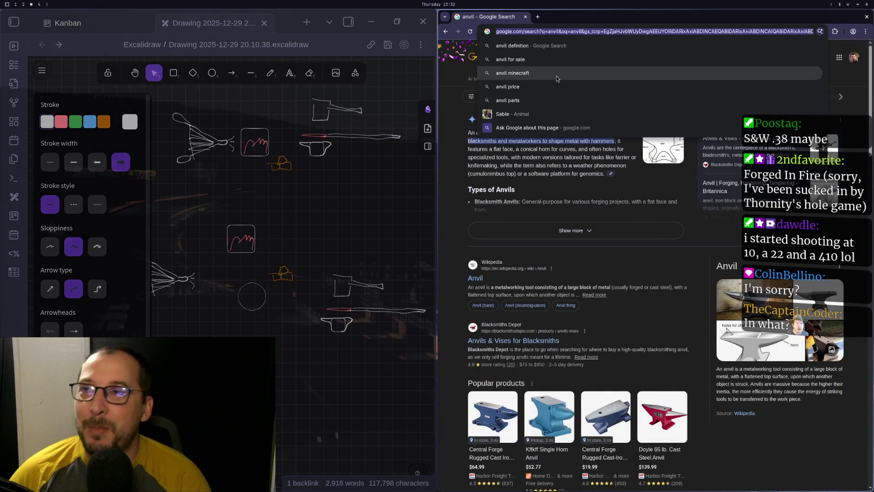
type("godo")
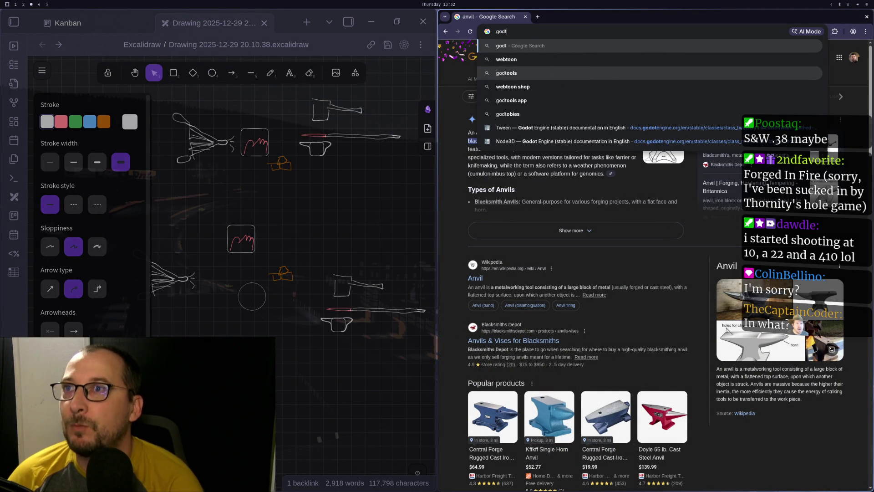
type("t phantom ")
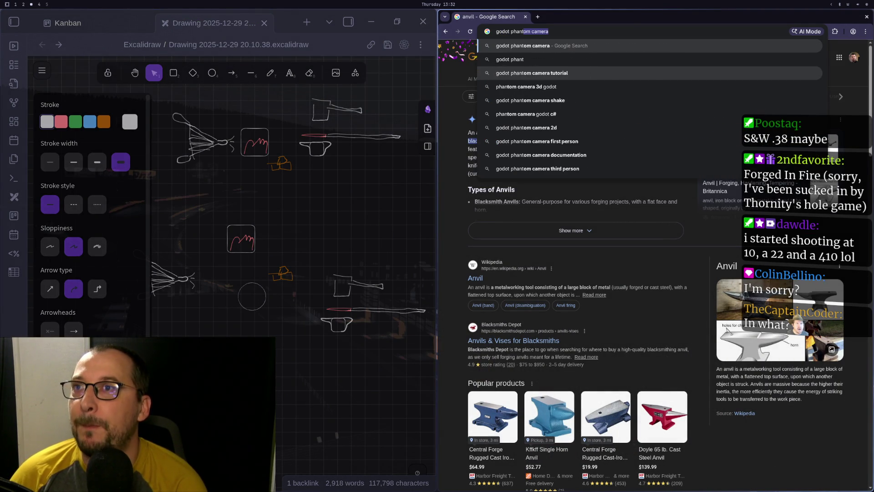
type("camera")
key("Return")
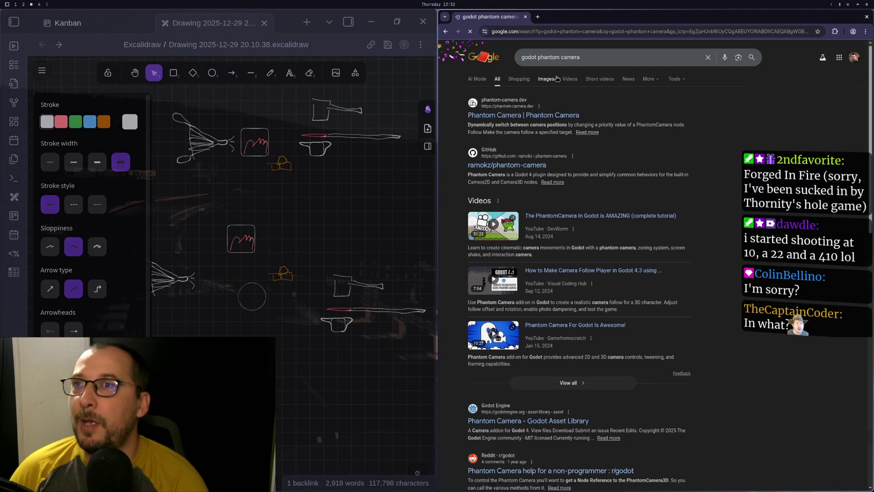
Open the phantom-camera.dev site and read its Scene Requirement docs page.
left_click(544, 119)
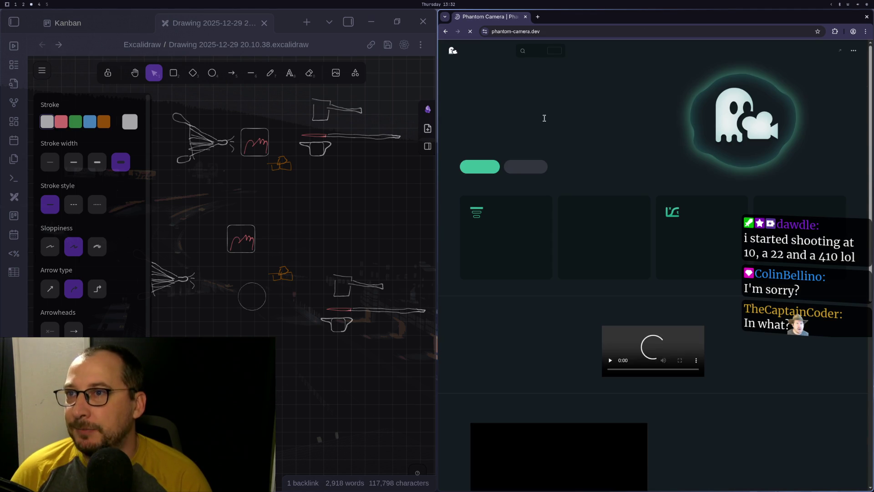
scroll(587, 250, "down", 7)
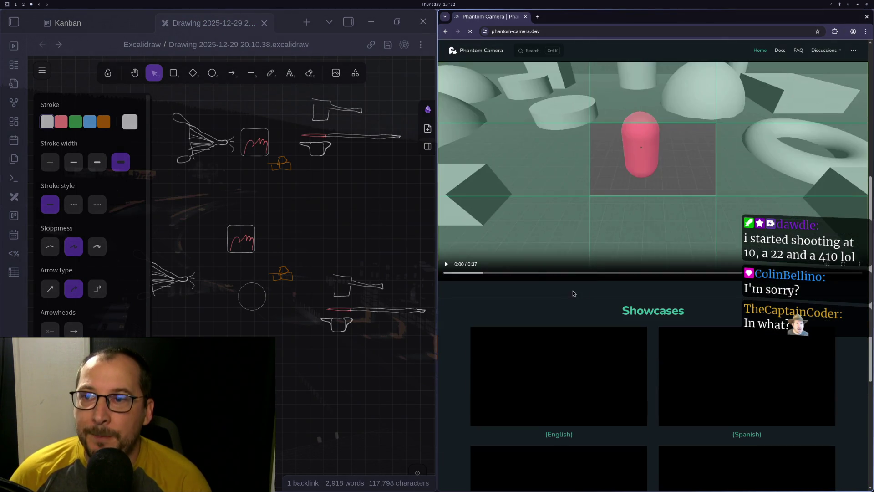
scroll(574, 324, "down", 2)
key("alt+Left")
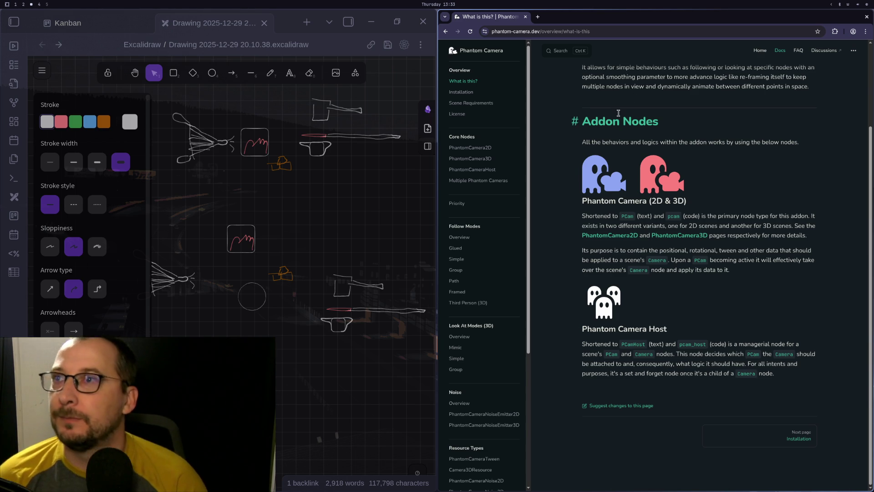
scroll(481, 97, "up", 2)
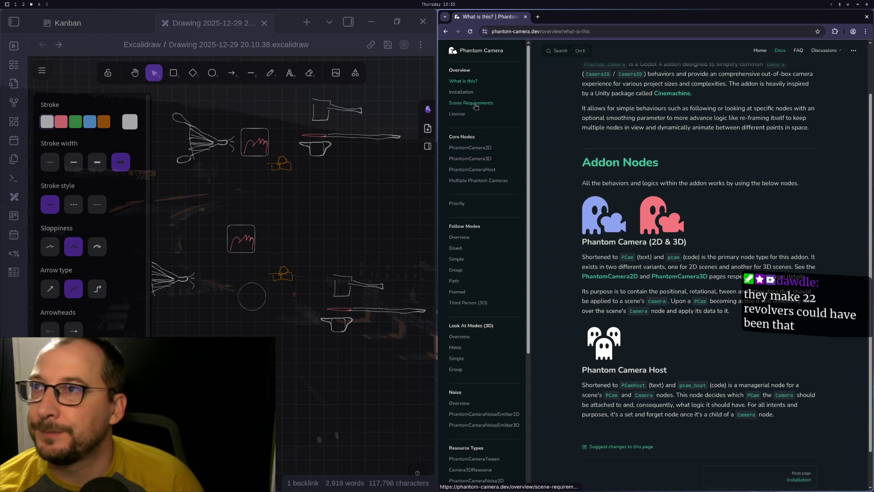
left_click(479, 102)
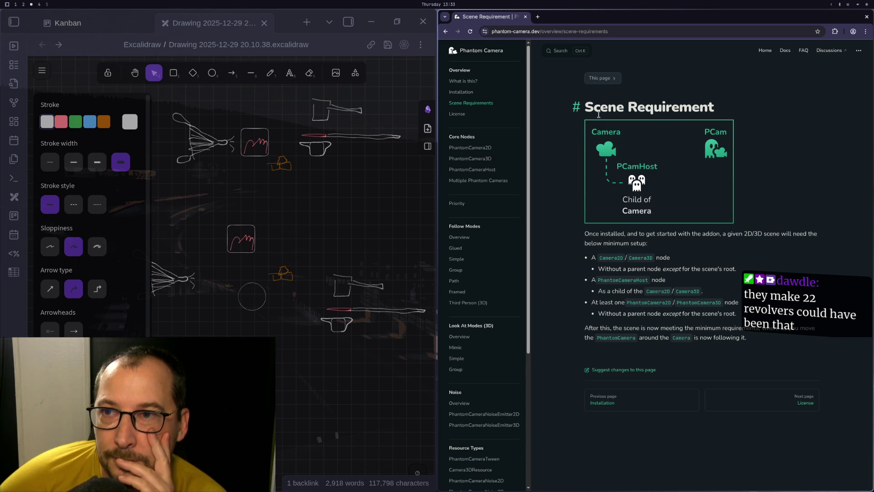
Return to the Godot editor and select only the OvenArea3D node.
key("super+1")
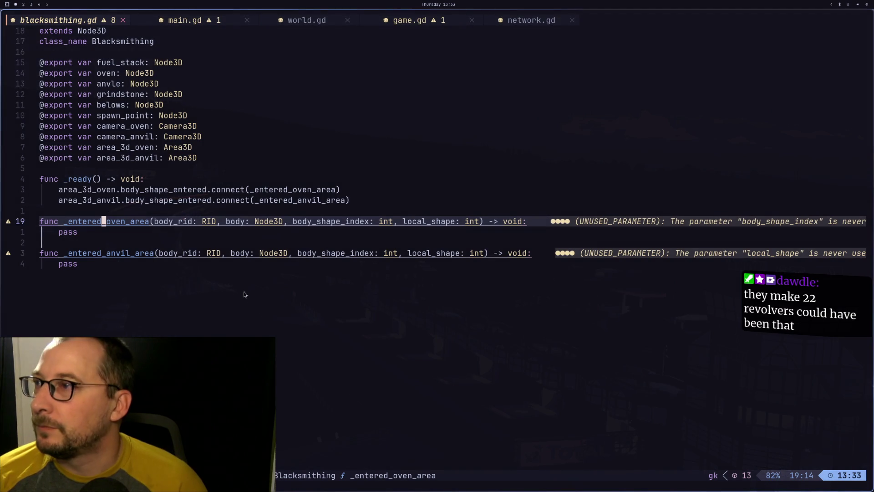
key("super+3")
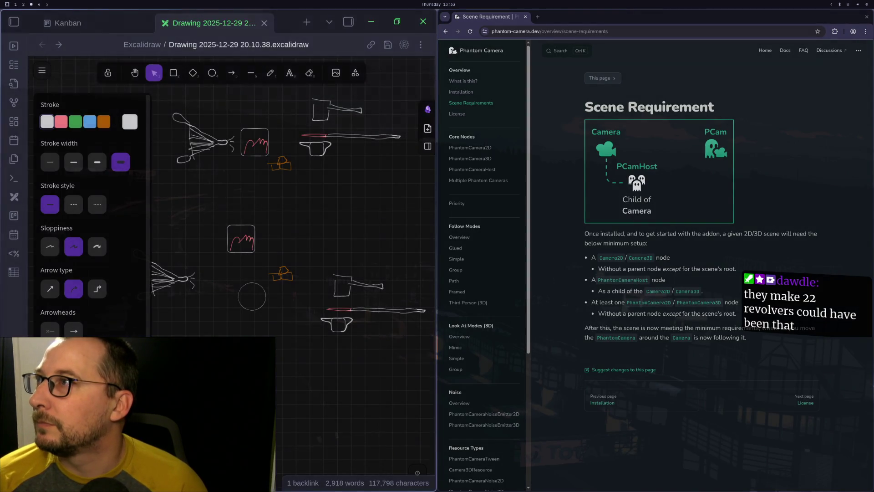
key("super+2")
left_click(48, 88)
scroll(63, 115, "up", 4)
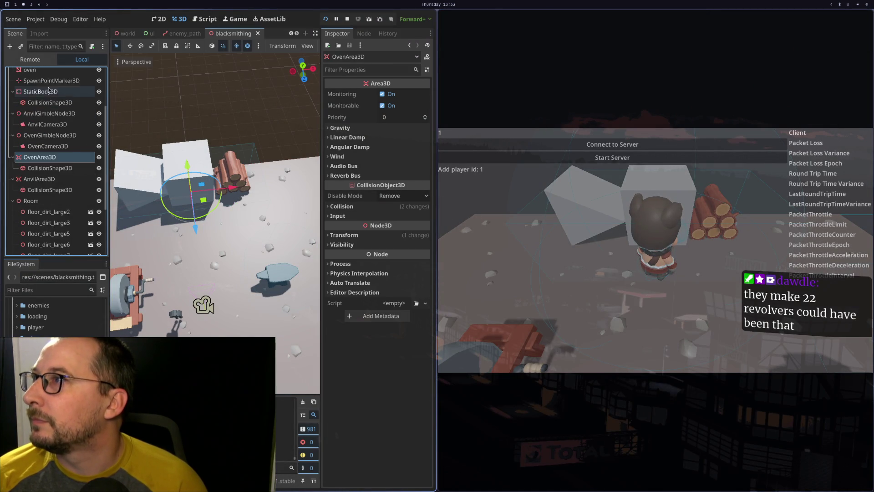
Change AnvilCamera3D's node type to PhantomCamera3D.
left_click(55, 147)
right_click(52, 148)
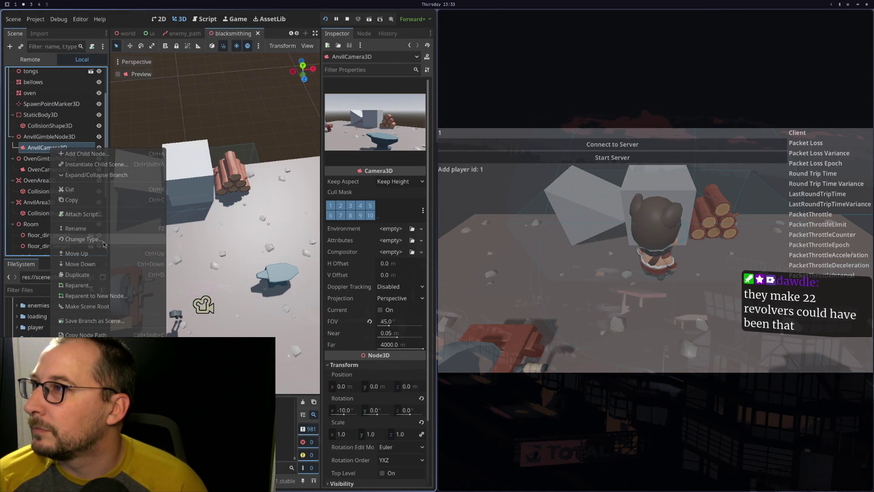
left_click(80, 239)
type("Pha")
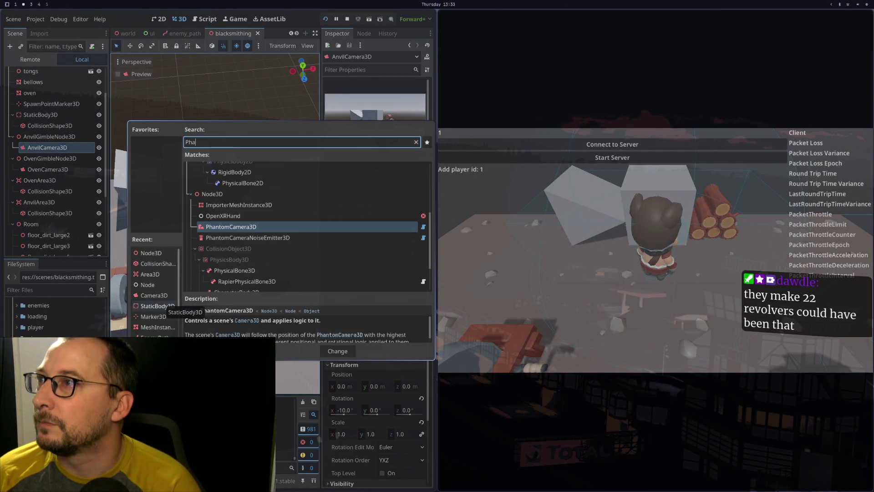
key("Return")
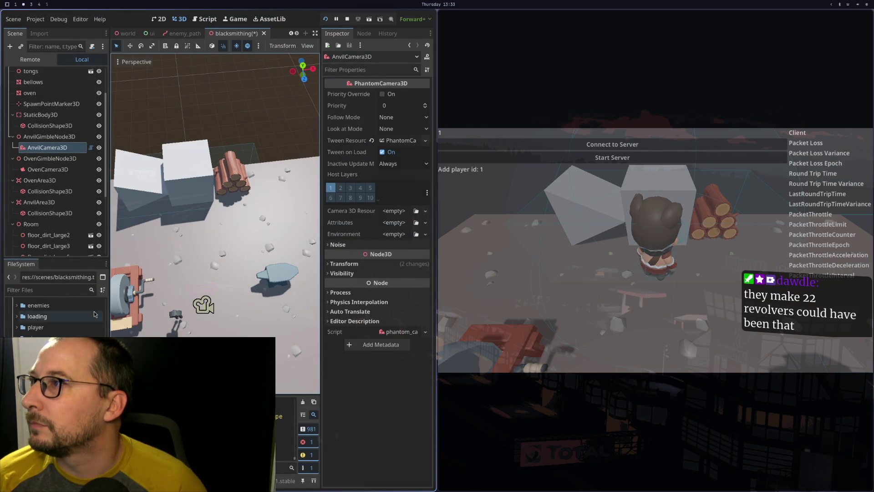
left_click(48, 159)
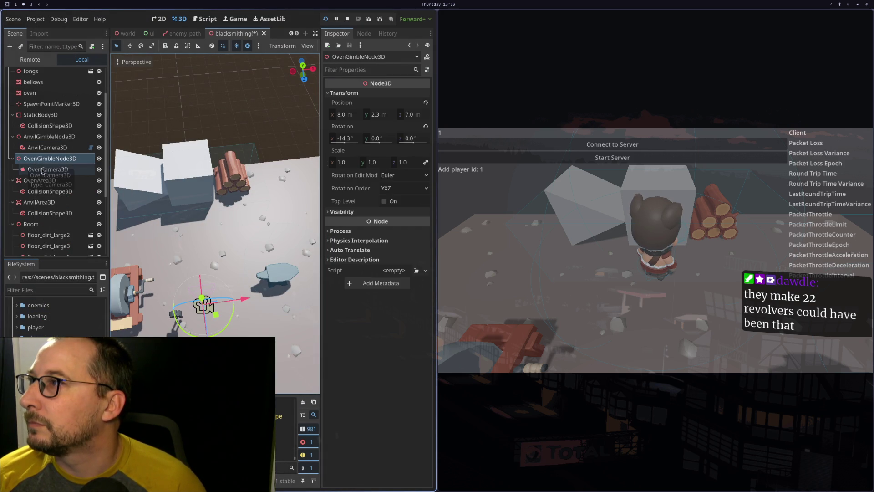
left_click(48, 148)
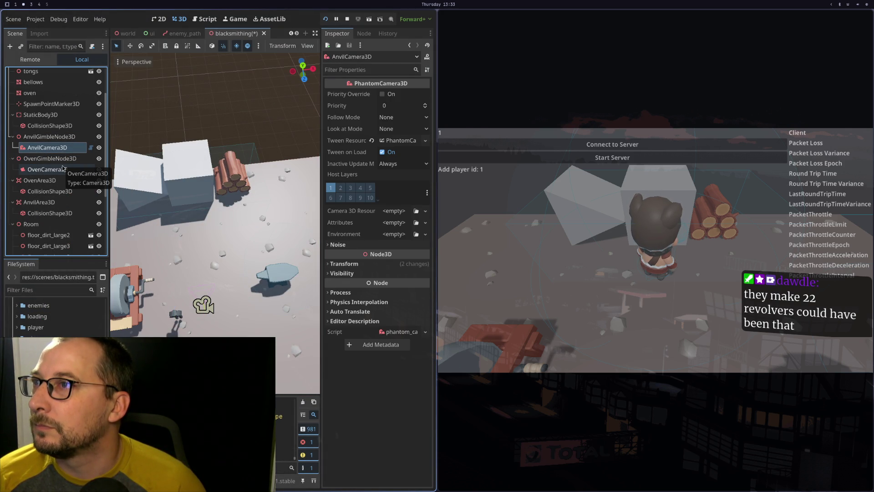
Change OvenCamera3D to PhantomCamera3D too and save the blacksmithing scene.
right_click(63, 168)
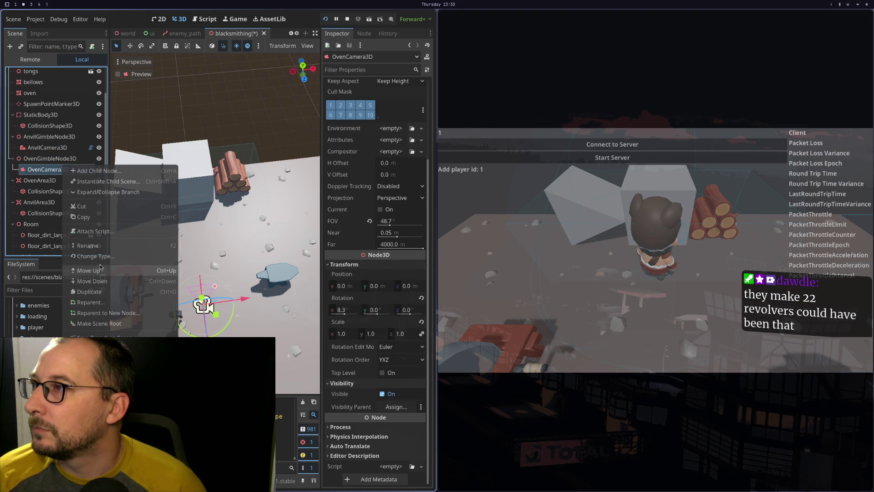
left_click(112, 257)
key("Down")
key("Down")
key("Return")
key("ctrl+s")
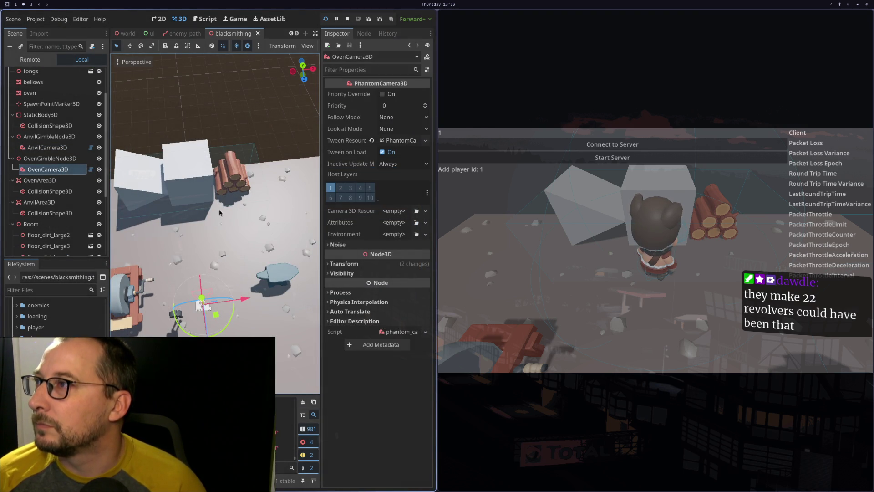
key("super+1")
Change camera_oven's export type from Camera3D to PhantomCamera3D using completion.
key("k")
key("k")
key("k")
key("k")
key("k")
key("k")
key("k")
key("f")
key("colon")
type("wiPhanto")
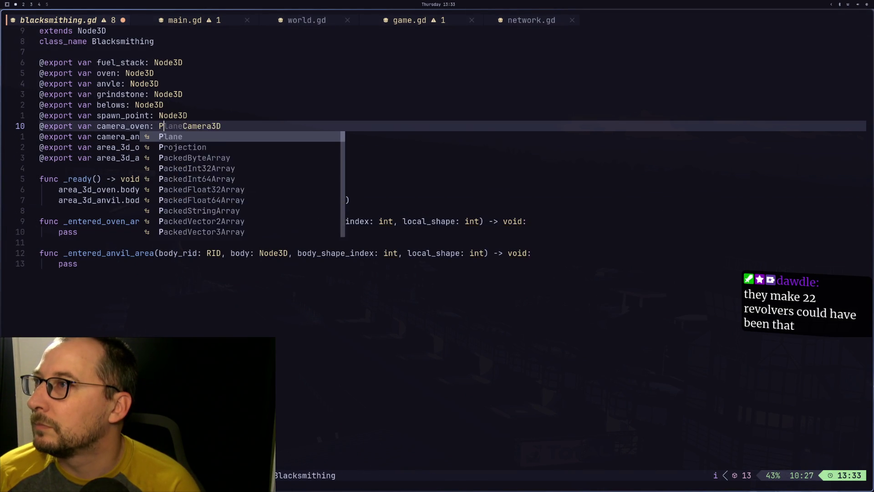
key("ctrl+n")
key("Return")
key("Escape")
key("l")
key("d")
key("w")
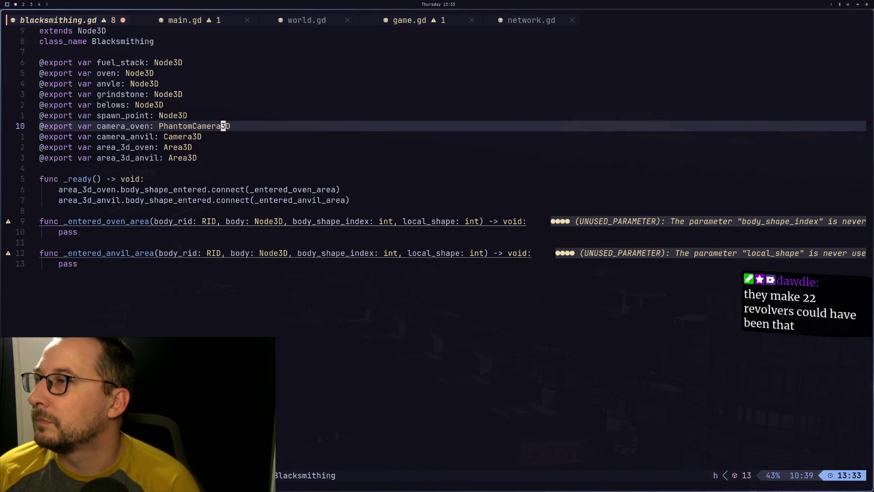
Retype camera_anvil as PhantomCamera3D, delete the leftover text, and save blacksmithing.gd.
key("b")
key("k")
key("j")
key("j")
type("biPhan")
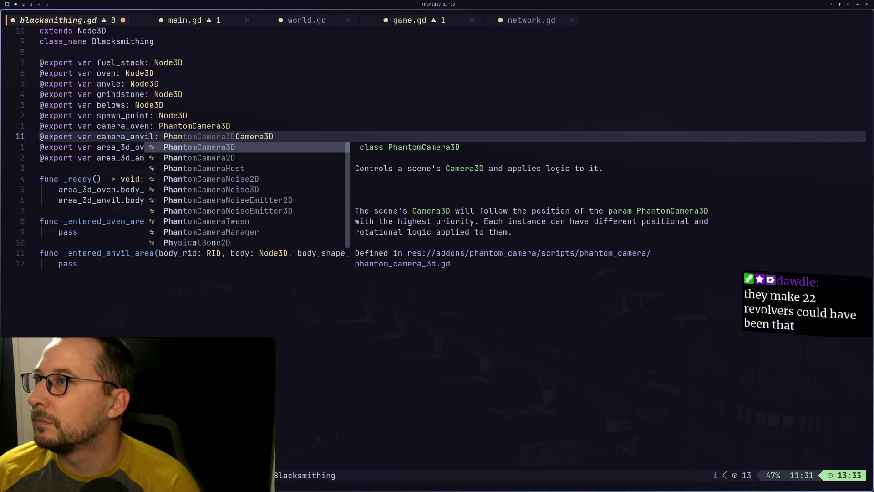
key("Return")
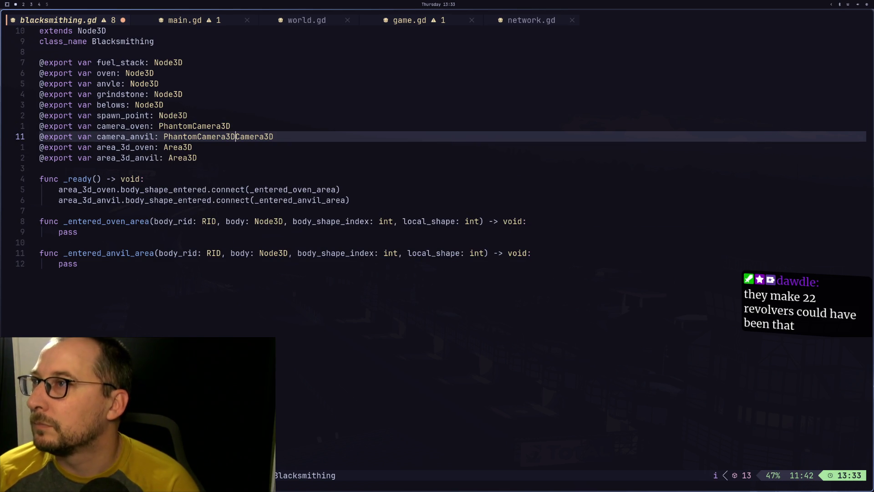
key("Escape")
type("lD:w")
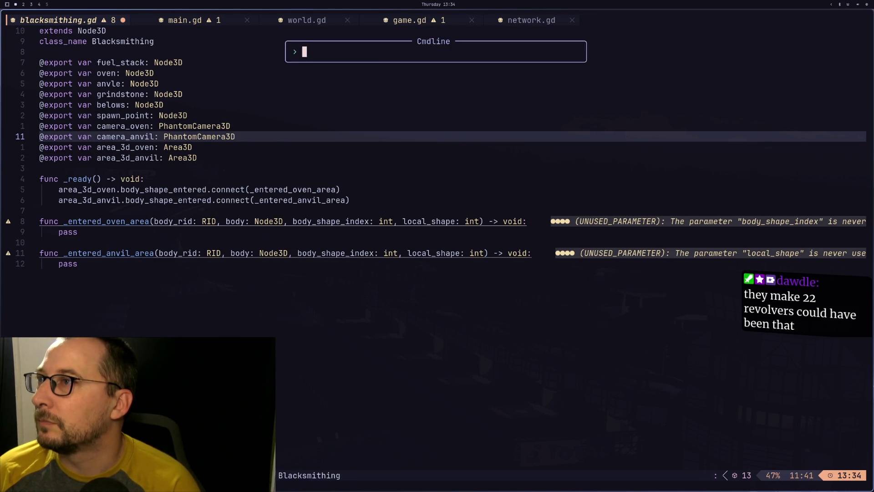
key("Return")
key("super+2")
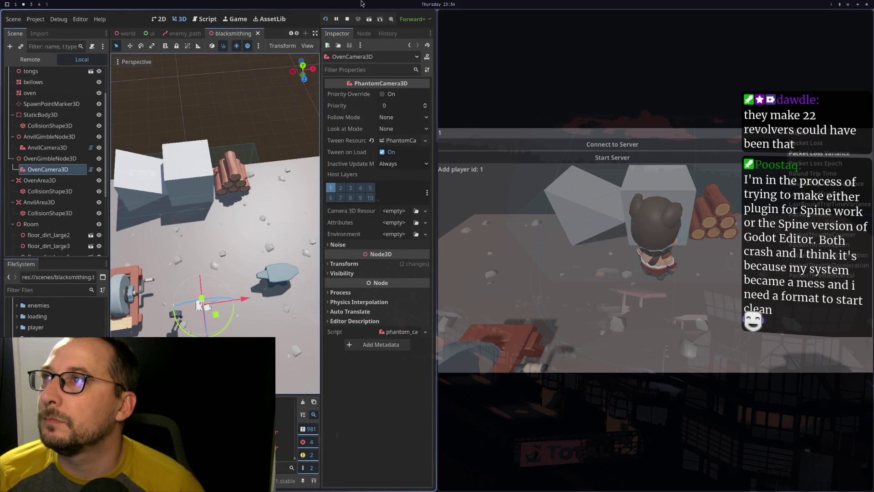
Close the game window and assign AnvilCamera3D to Blacksmithing's Camera Anvil property.
left_click(351, 18)
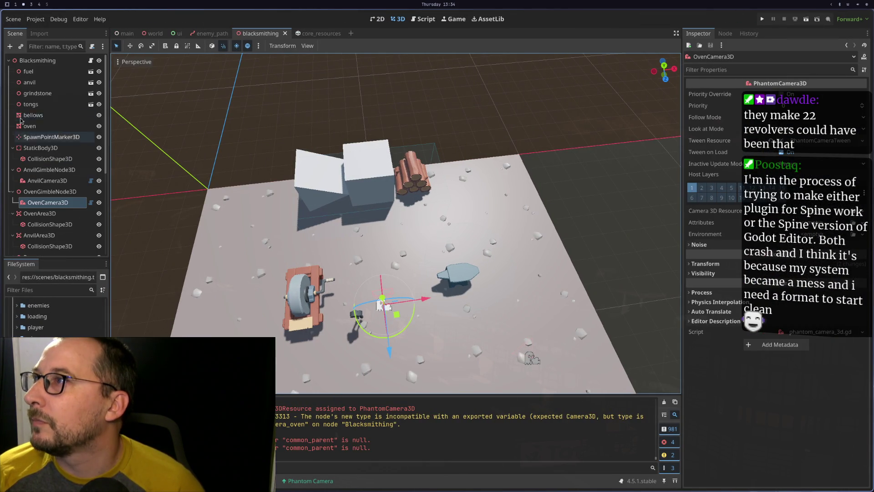
left_click(37, 60)
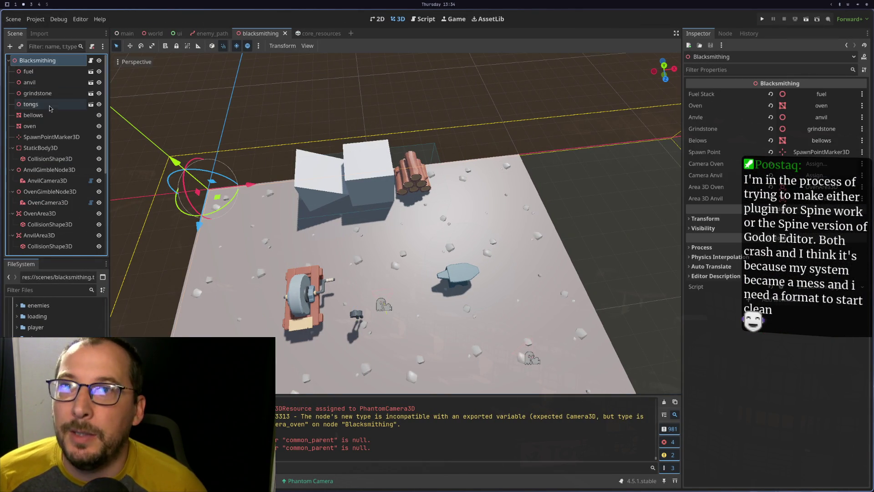
scroll(50, 110, "down", 5)
scroll(50, 109, "up", 2)
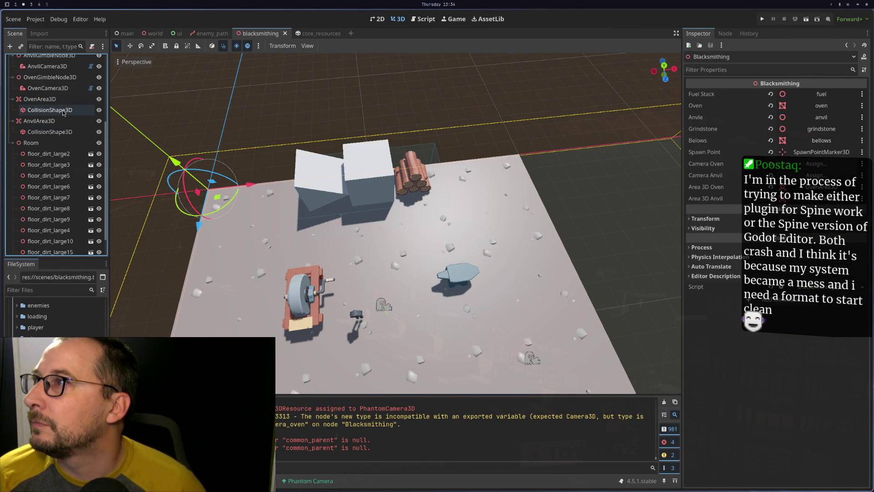
mouse_move(50, 92)
left_mouse_down()
mouse_move(651, 95)
mouse_move(794, 138)
mouse_move(787, 177)
left_mouse_up()
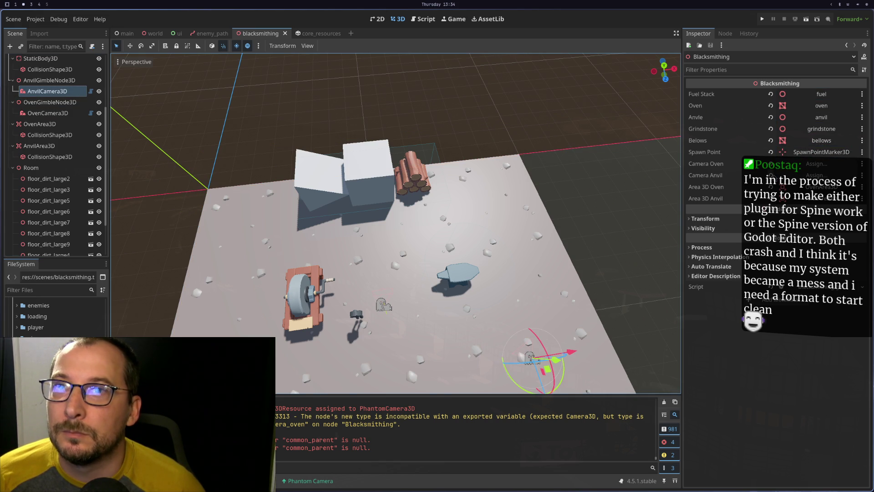
mouse_move(48, 112)
left_mouse_down()
mouse_move(50, 86)
mouse_move(410, 136)
mouse_move(785, 173)
left_mouse_up()
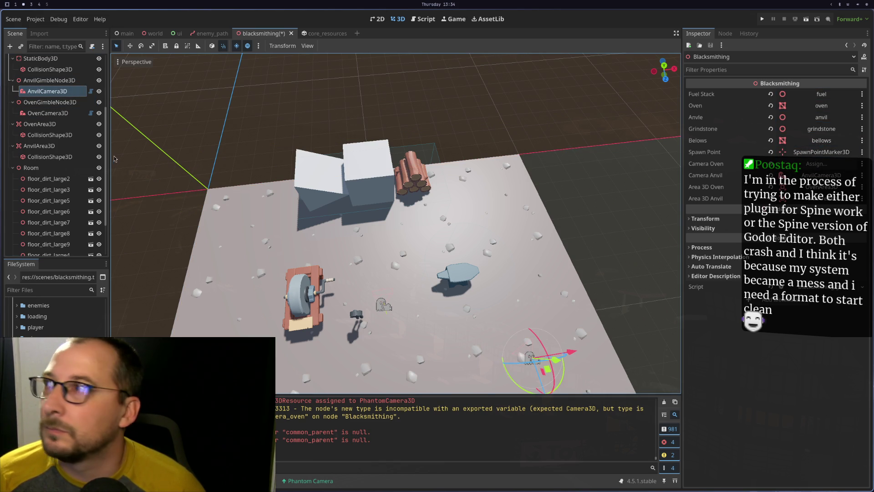
Assign OvenCamera3D to the Camera Oven property and save the blacksmithing scene.
mouse_move(48, 113)
left_mouse_down()
mouse_move(739, 150)
mouse_move(776, 154)
mouse_move(779, 164)
left_mouse_up()
key("ctrl+s")
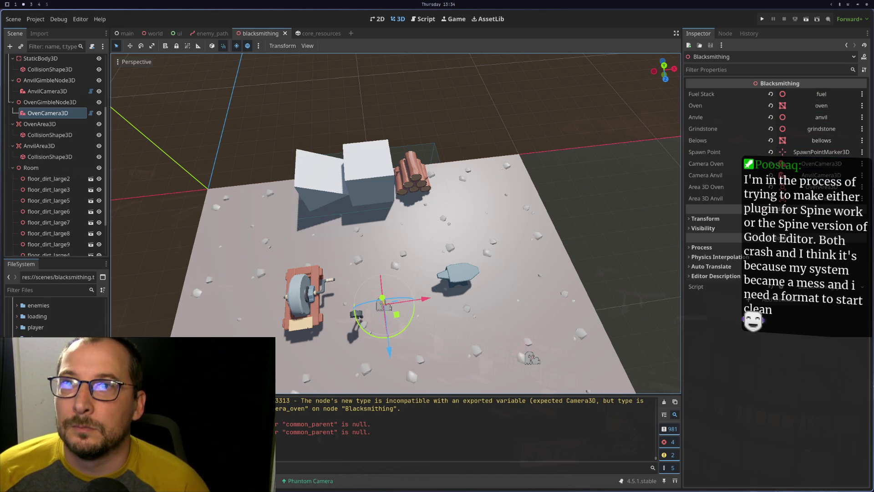
key("super+1")
key("super+3")
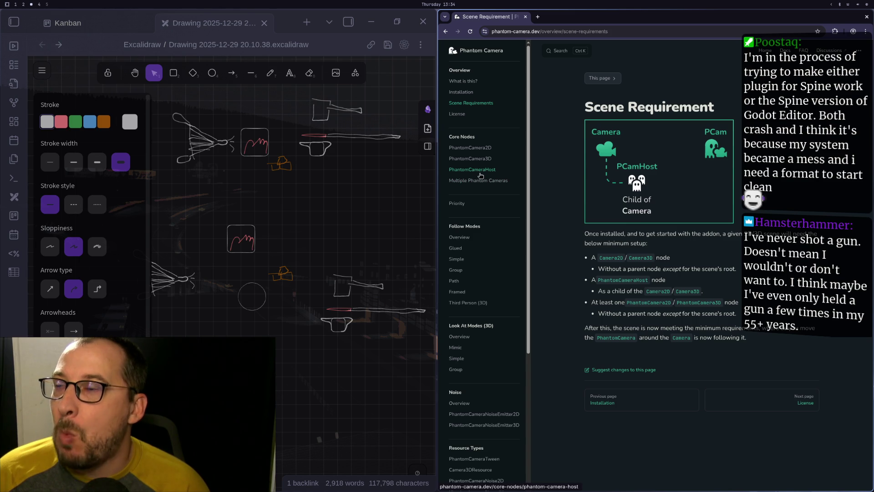
Open the Priority page from the Phantom Camera docs sidebar.
left_click(458, 207)
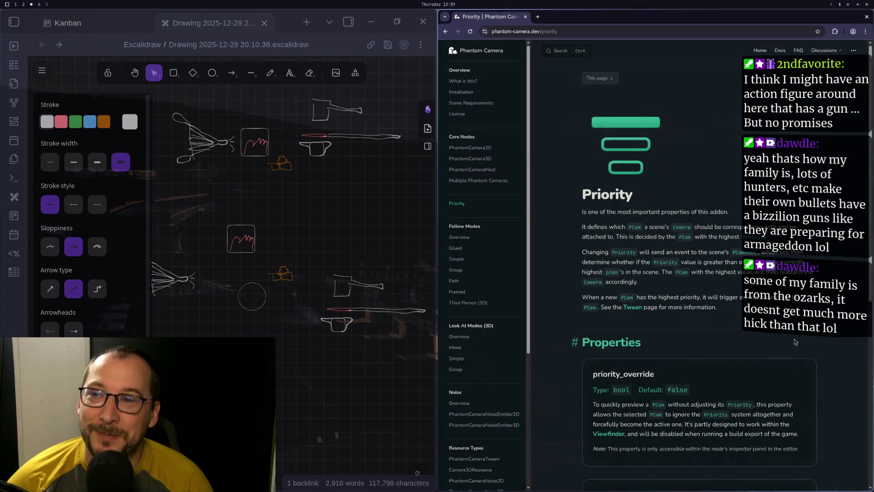
Scroll the Priority page down toward its Properties section and priority_override.
scroll(794, 338, "down", 5)
key("super+2")
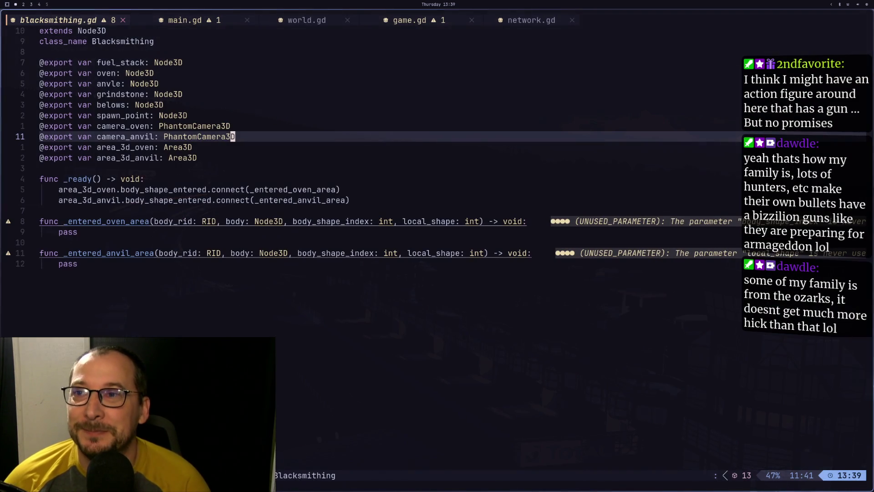
Select AnvilCamera3D in the blacksmithing scene and inspect its Priority property, still 0.
key("ctrl+F2")
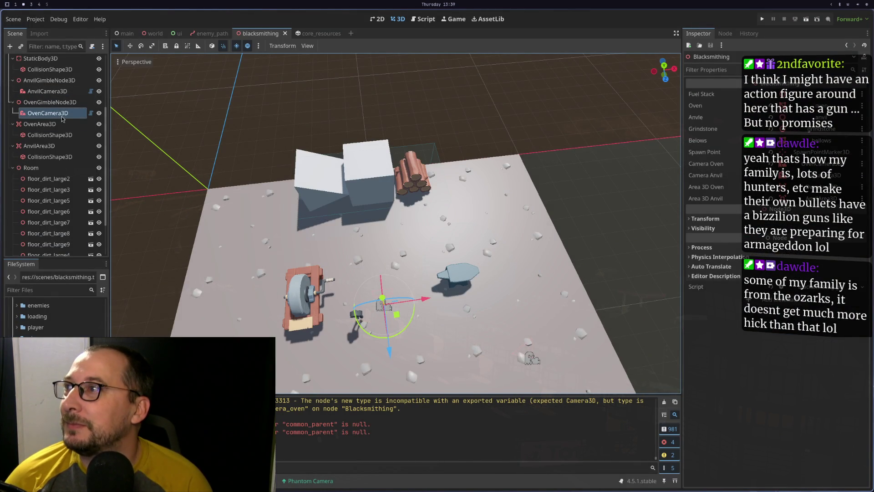
left_click(62, 94)
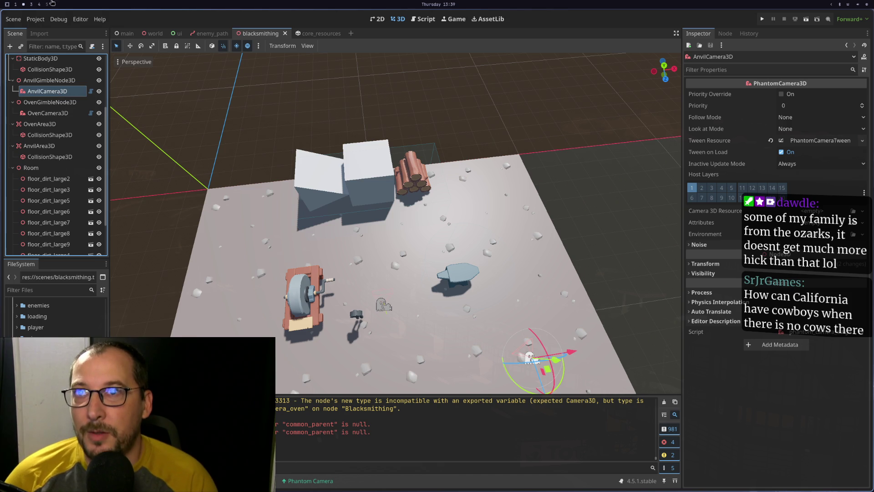
mouse_move(710, 107)
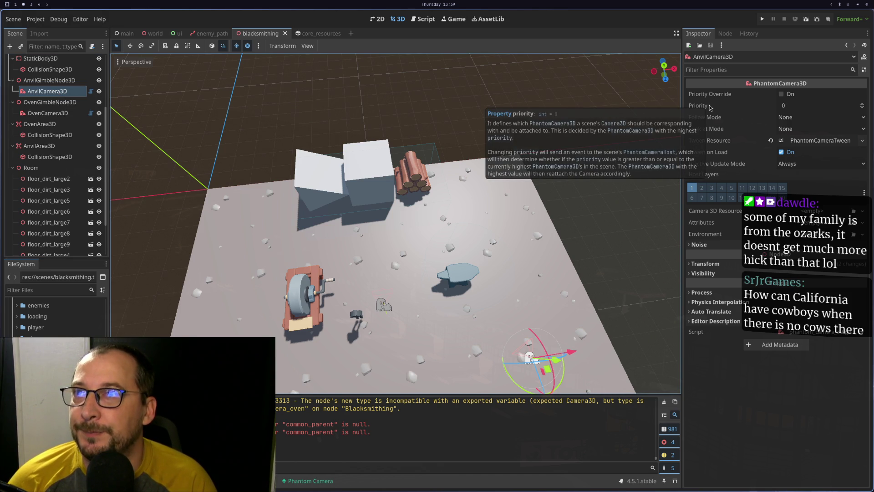
left_click(710, 107)
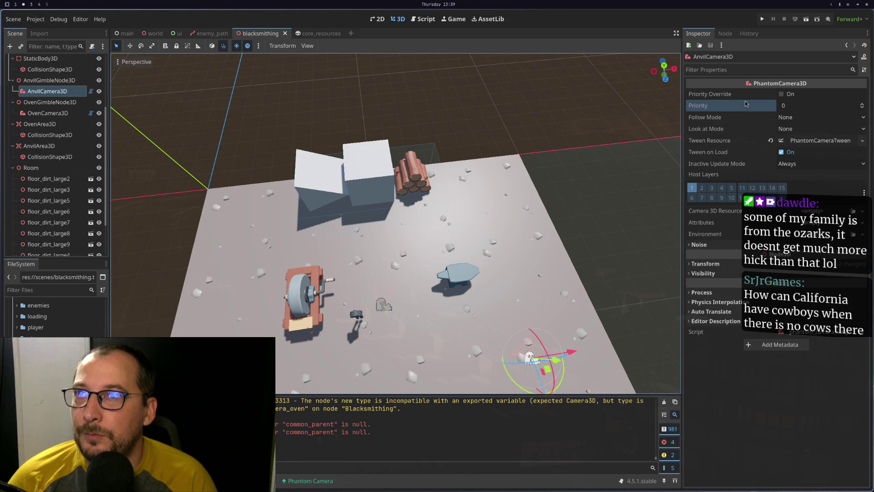
left_click(794, 105)
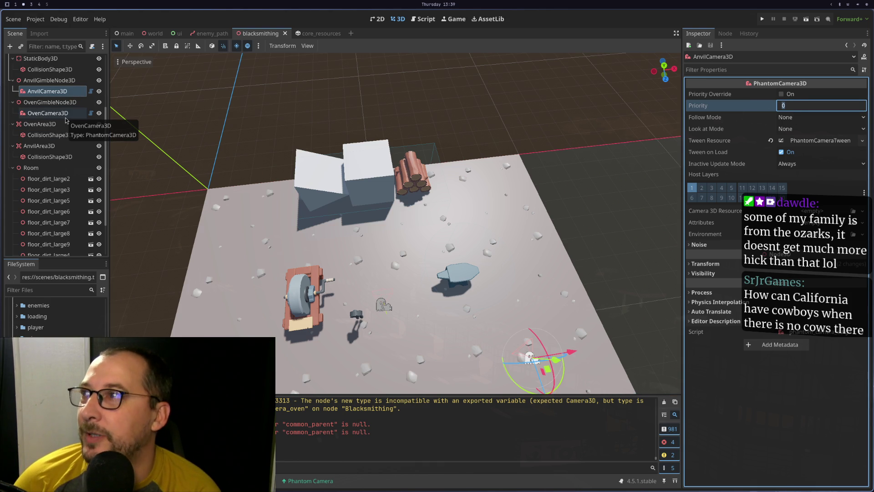
key("super+1")
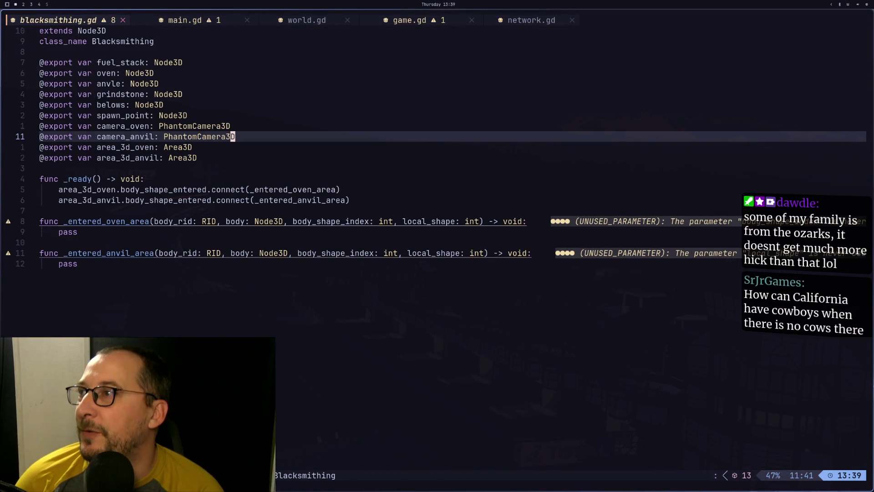
Add an indented camera_oven reference on a new line inside func _ready().
key("j")
key("j")
key("j")
key("j")
key("j")
key("k")
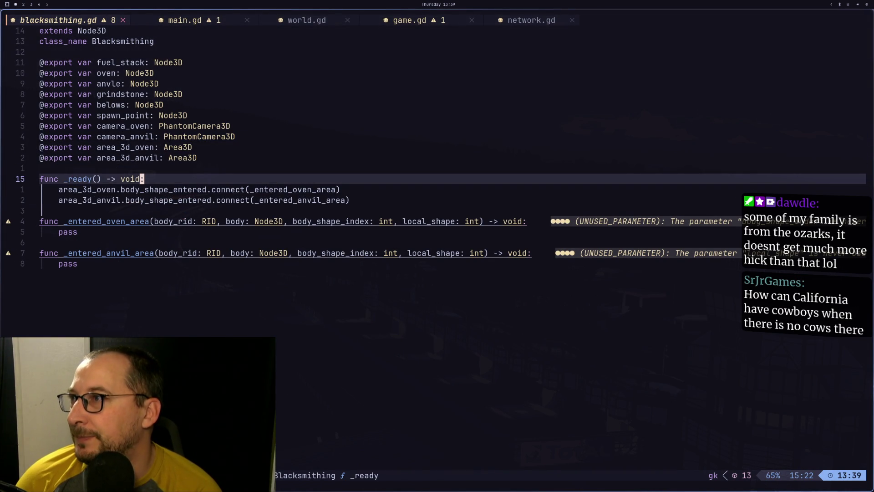
key("k")
key("k")
key("k")
key("k")
key("h")
key("b")
key("b")
key("b")
key("k")
key("h")
key("l")
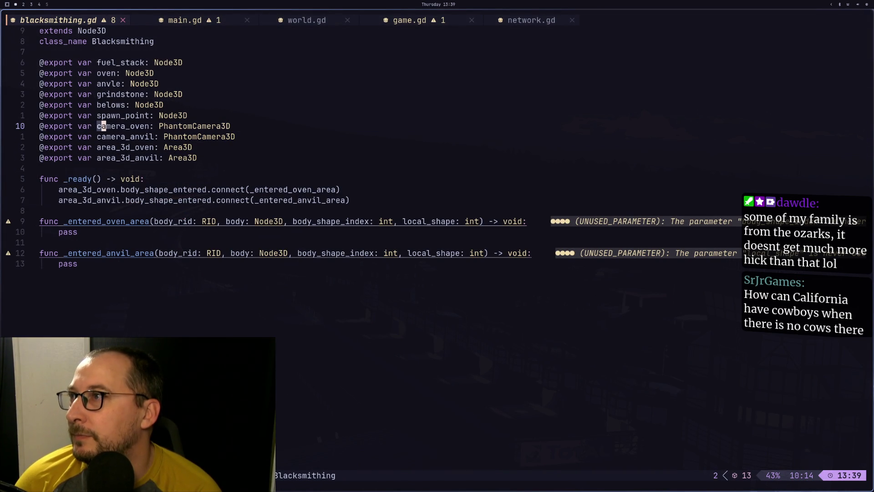
key("j")
key("j")
key("j")
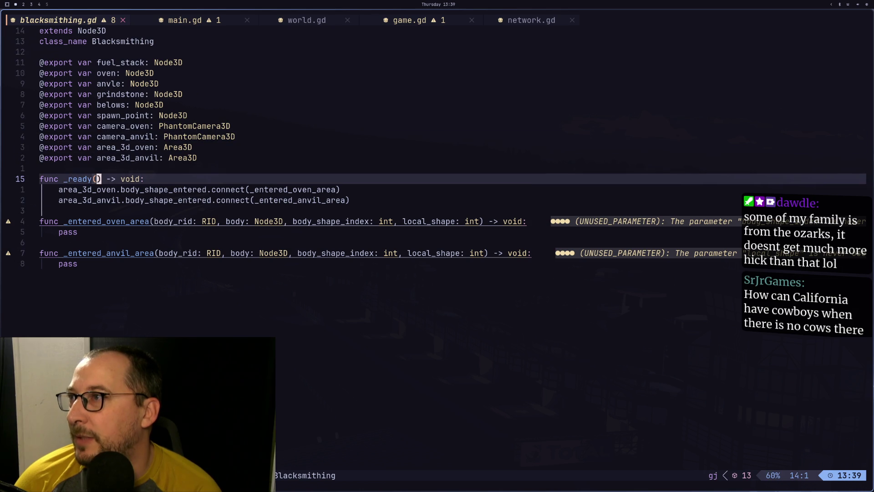
key("o")
key("Escape")
key("p")
key("h")
key("I")
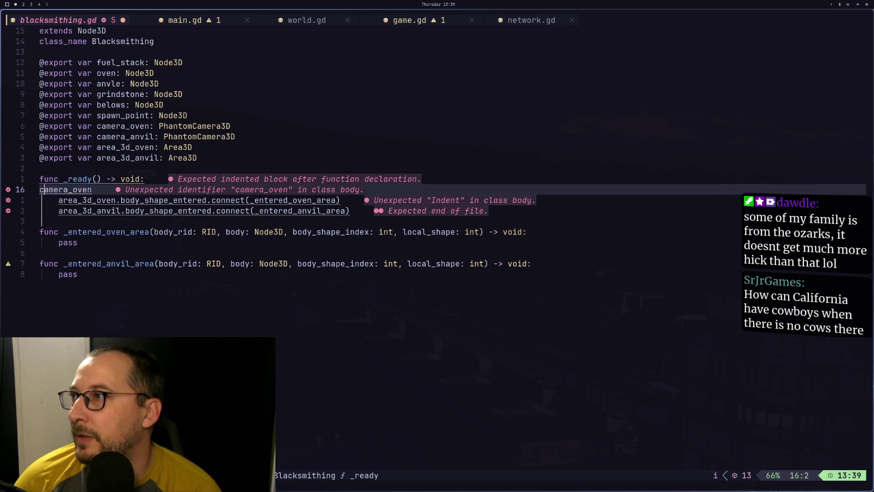
key("Tab")
key("BackSpace")
key("Escape")
Complete it to camera_oven.priority = 1 via autocomplete and save blacksmithing.gd.
type("A.pro")
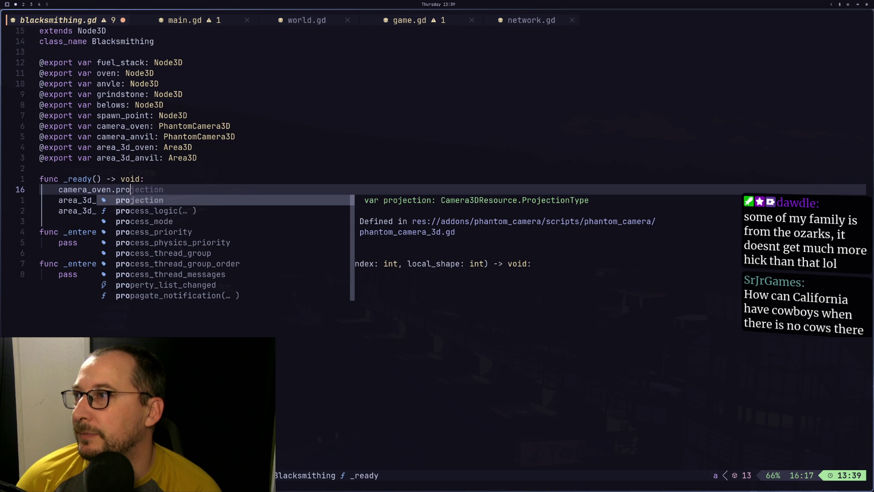
key("BackSpace")
type("i")
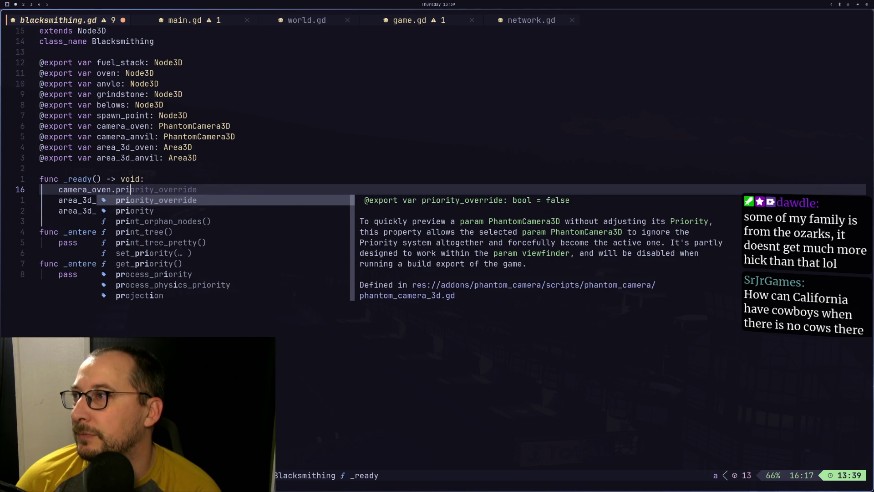
key("Down")
key("Return")
type("= 1")
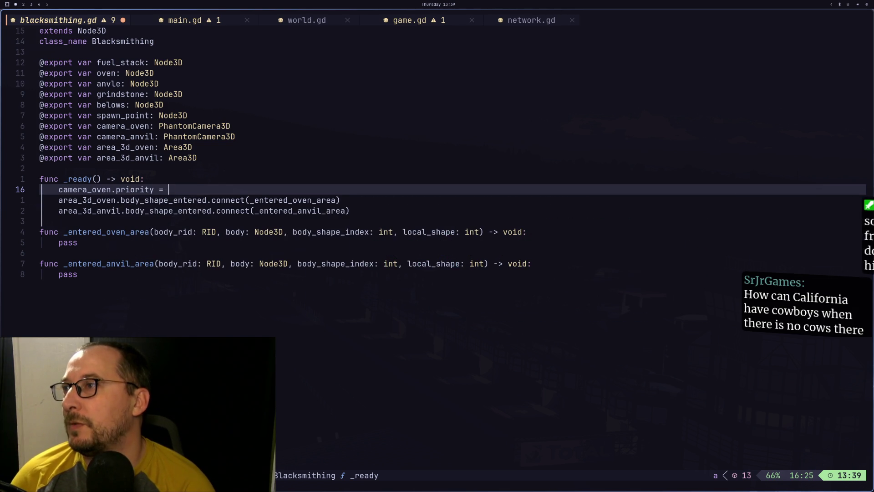
key("Escape")
type(":w")
key("Return")
key("super+2")
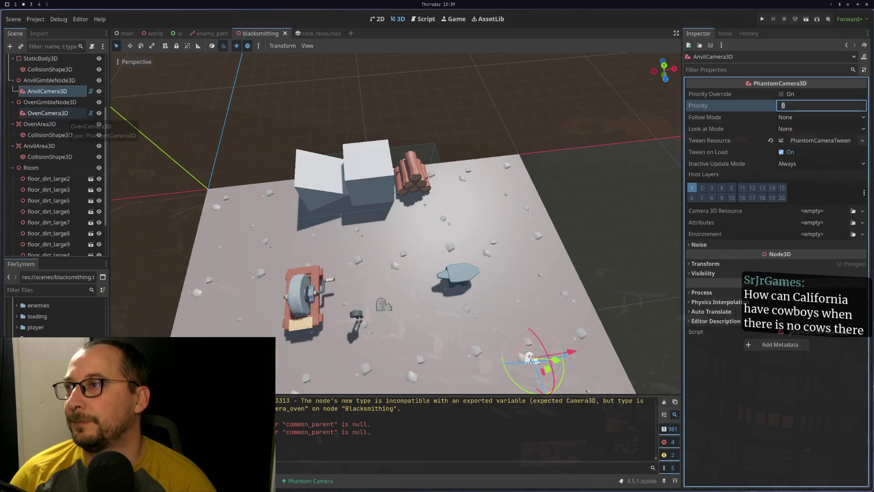
Run the project from Godot's toolbar to test the camera priority.
left_click(761, 19)
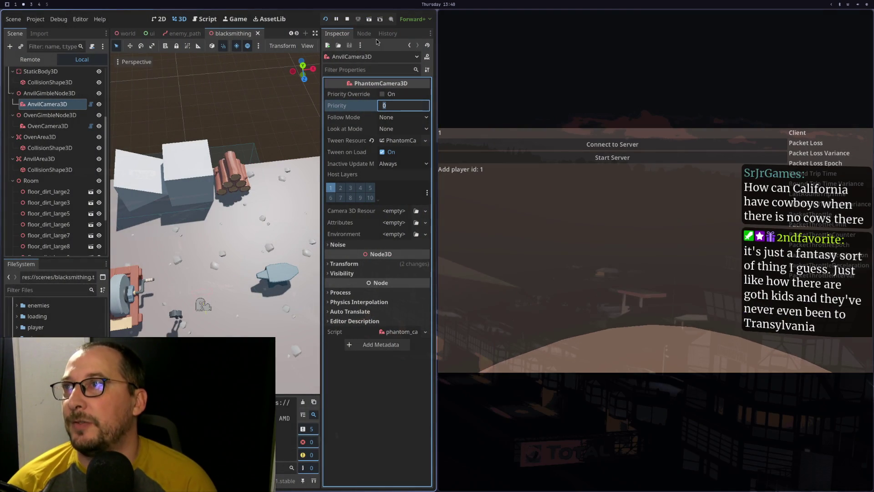
Cut the camera_oven.priority line out of _ready and save the script.
key("super+1")
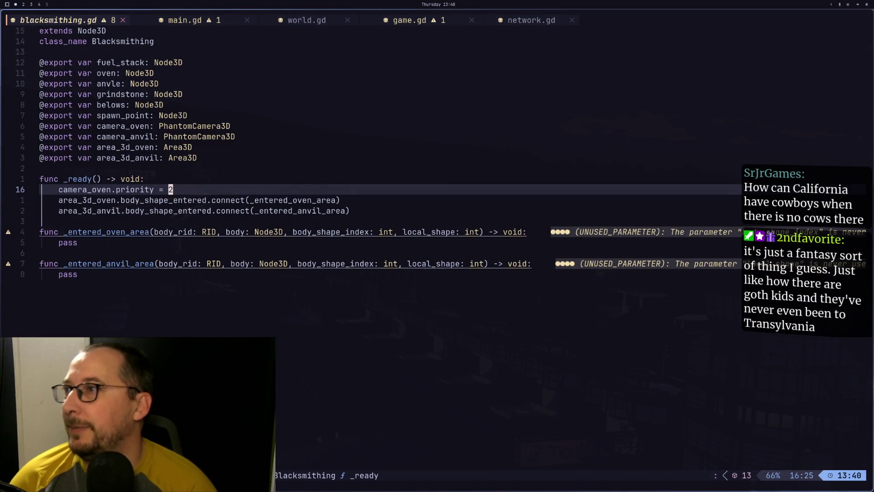
key("c")
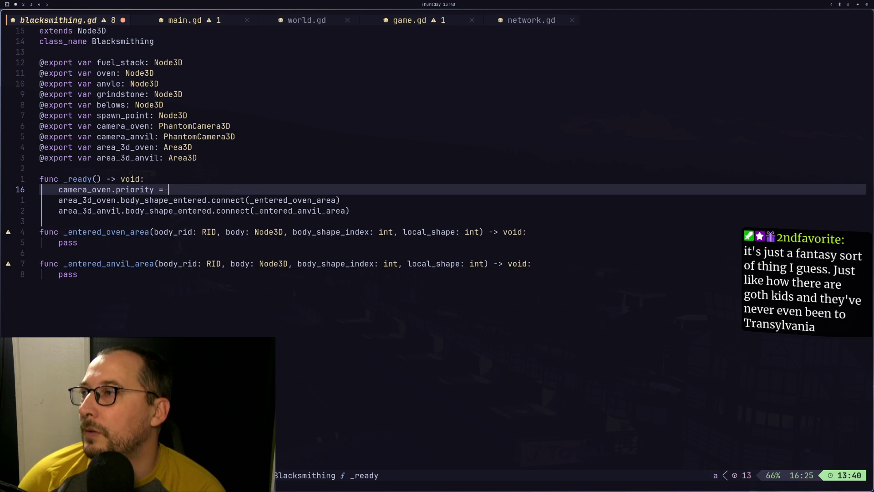
key("Escape")
key("d")
key("d")
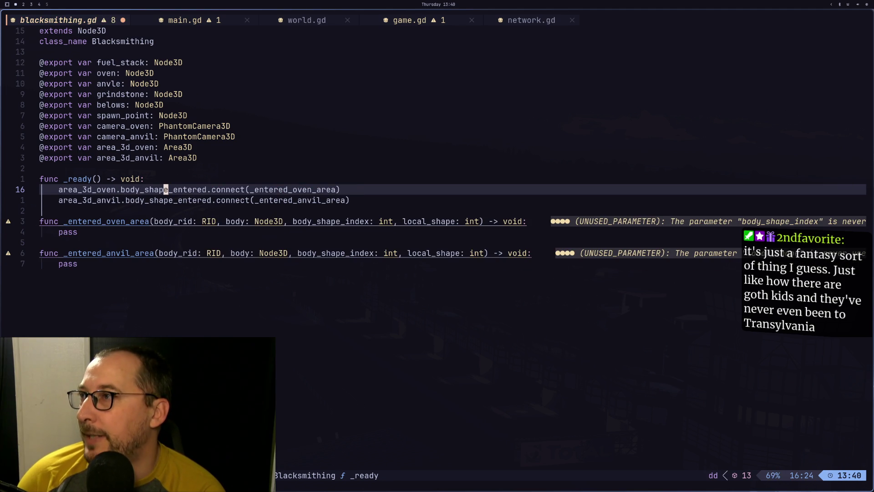
type(":w")
key("Return")
Paste the priority line into _entered_oven_area with the value 2.
key("j")
key("j")
key("j")
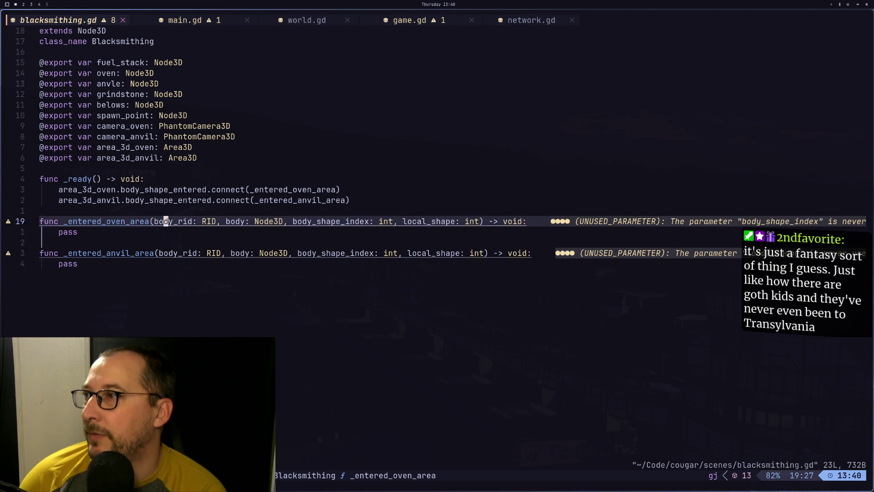
key("p")
key("l")
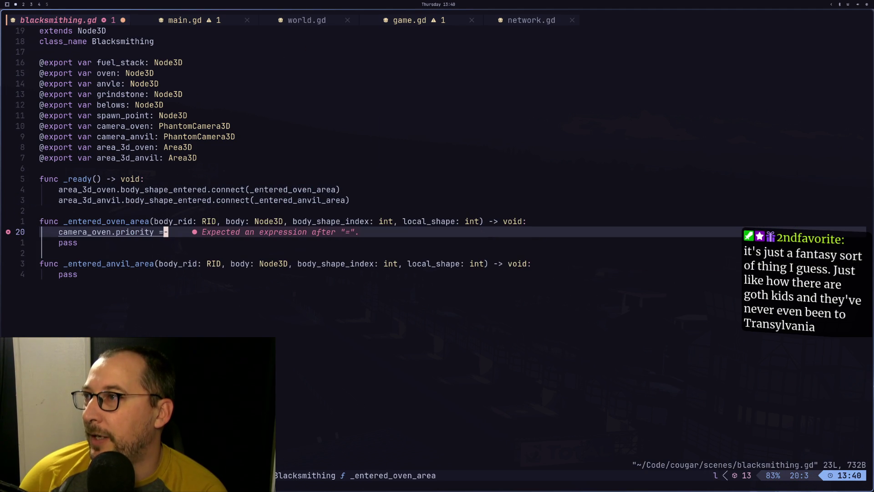
type("A 2")
key("Escape")
Copy the camera_oven.priority = 2 line into _entered_anvil_area and remove the stray line.
key("y")
key("j")
key("j")
key("j")
type("op")
key("Escape")
key("p")
key("k")
key("d")
key("d")
Recheck the oven priority value of 2 and save blacksmithing.gd.
key("j")
key("k")
key("k")
key("k")
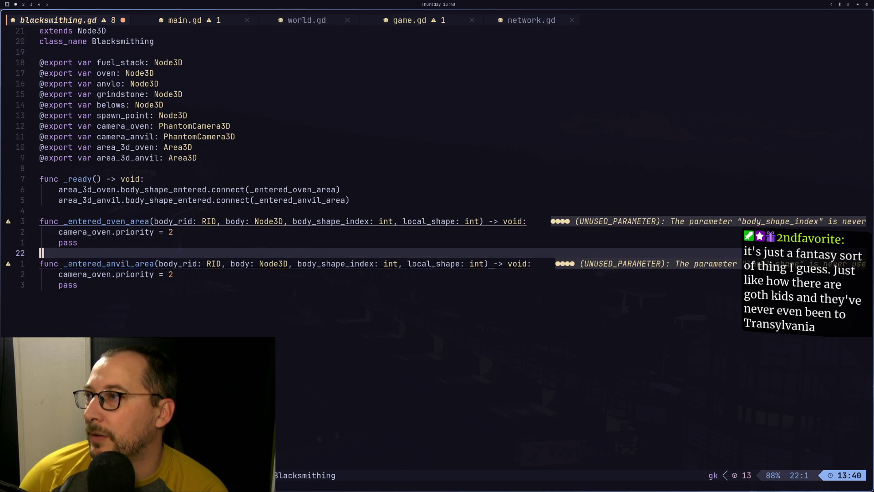
key("k")
key("k")
key("w")
key("w")
key("w")
key("a")
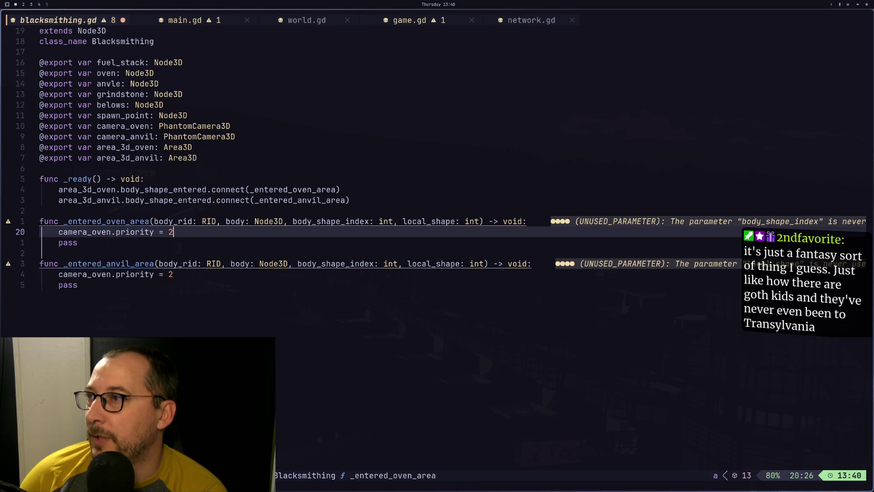
key("Escape")
type(":w")
key("Return")
key("super+2")
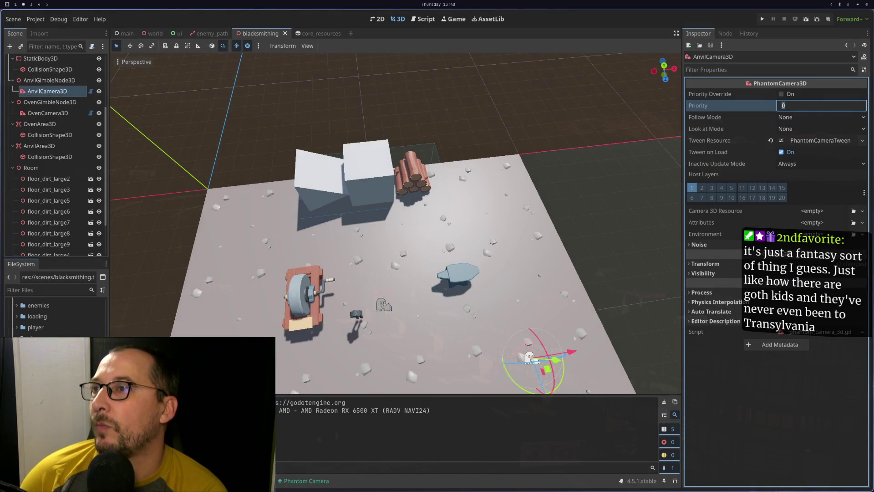
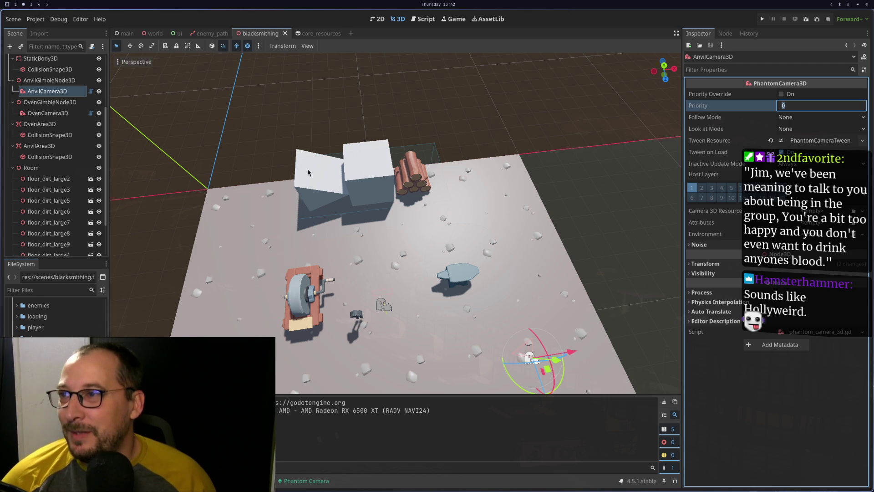
Switch to Neovim and bring up game.gd at its _set_state function.
key("super+1")
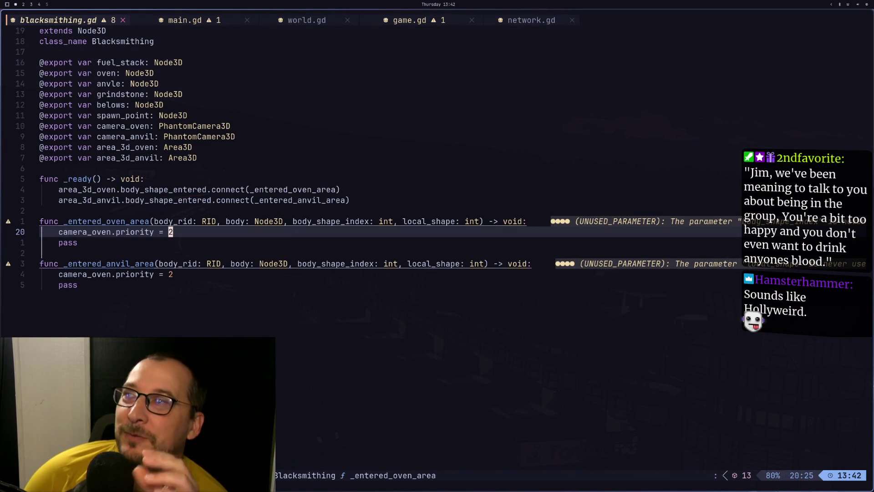
key("Escape")
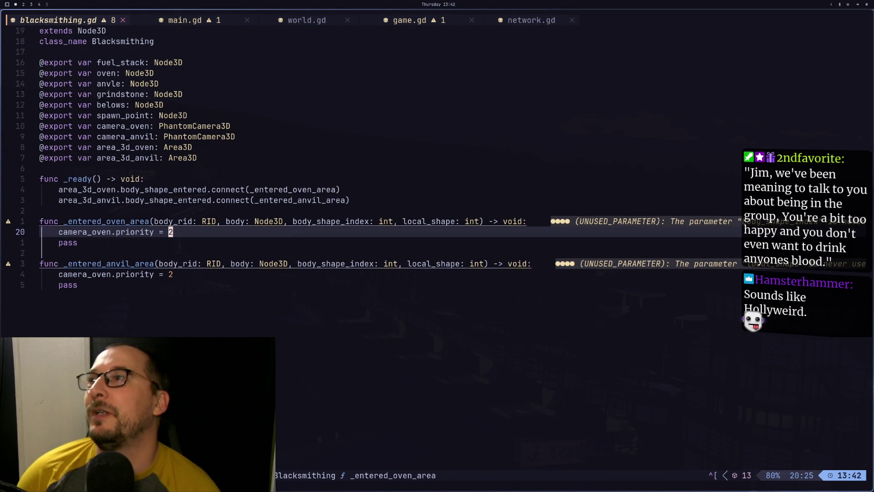
key("ctrl+6")
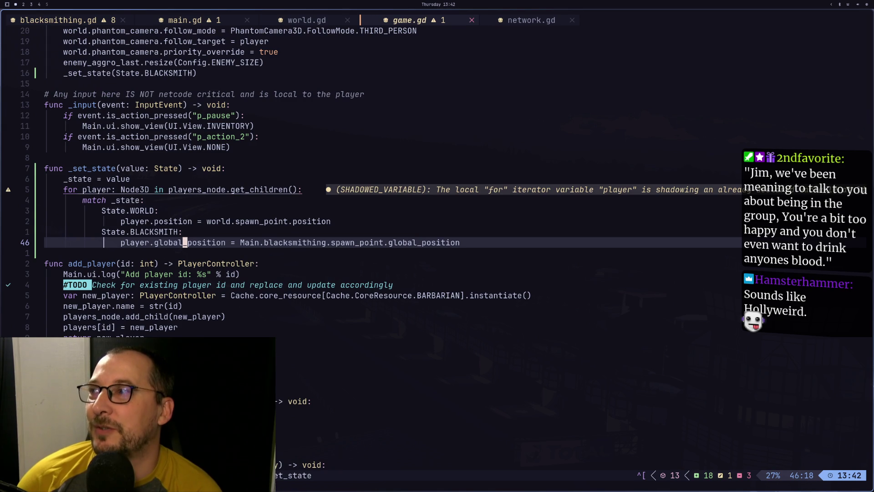
Add unindented blank lines below the BLACKSMITH spawn position assignment in _set_state.
key("j")
key("j")
key("j")
key("j")
key("k")
key("k")
key("k")
key("k")
key("k")
key("k")
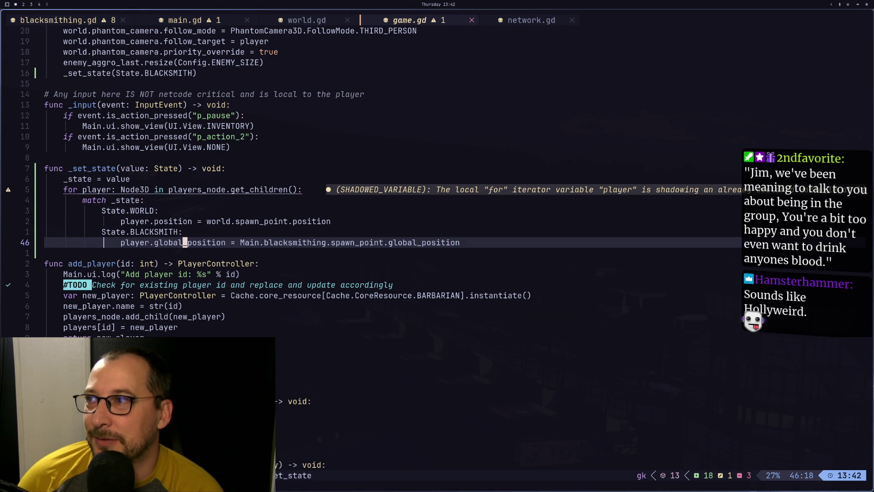
key("k")
key("k")
key("j")
key("j")
key("o")
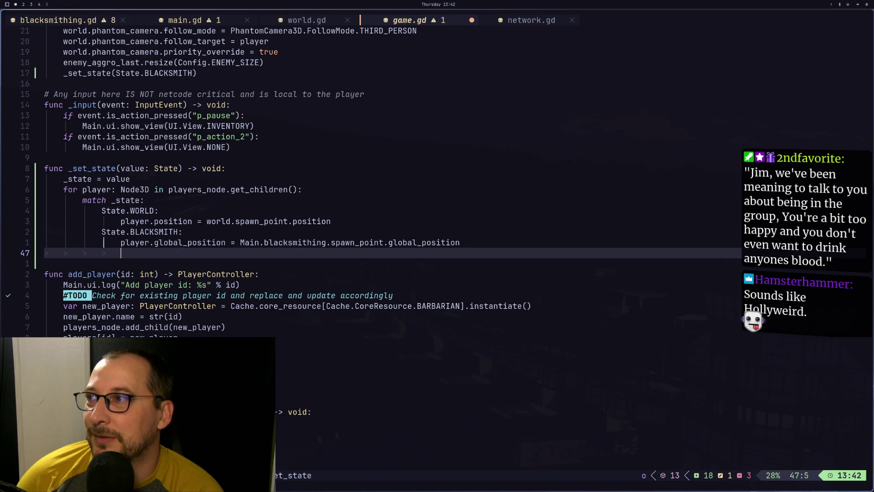
key("BackSpace")
key("BackSpace")
key("BackSpace")
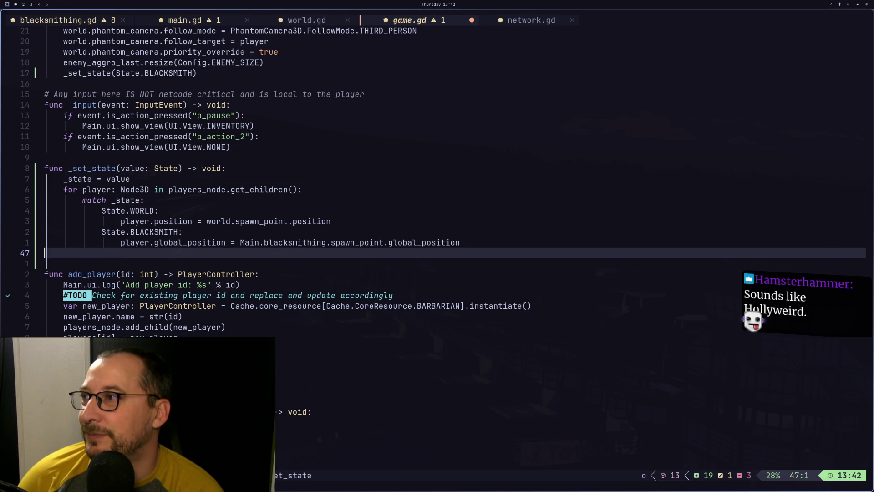
key("Return")
Declare an empty 'func camera_priority() -> void:' stub there.
type("func ")
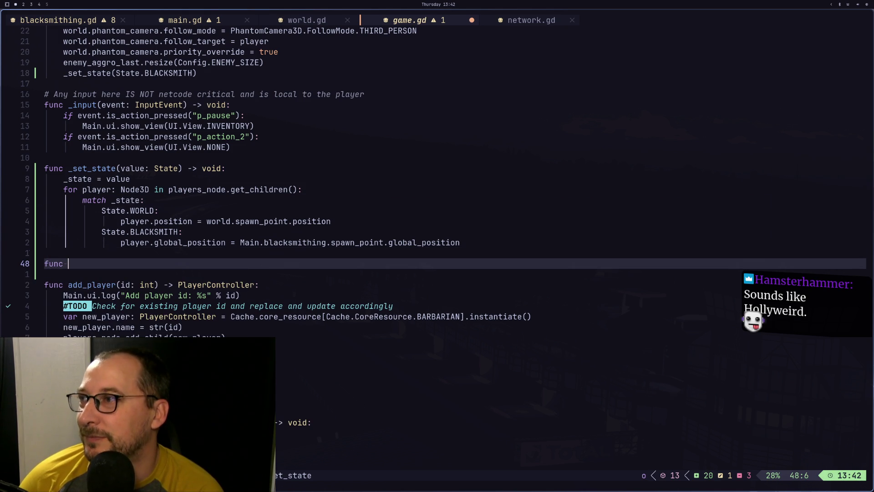
type("camera")
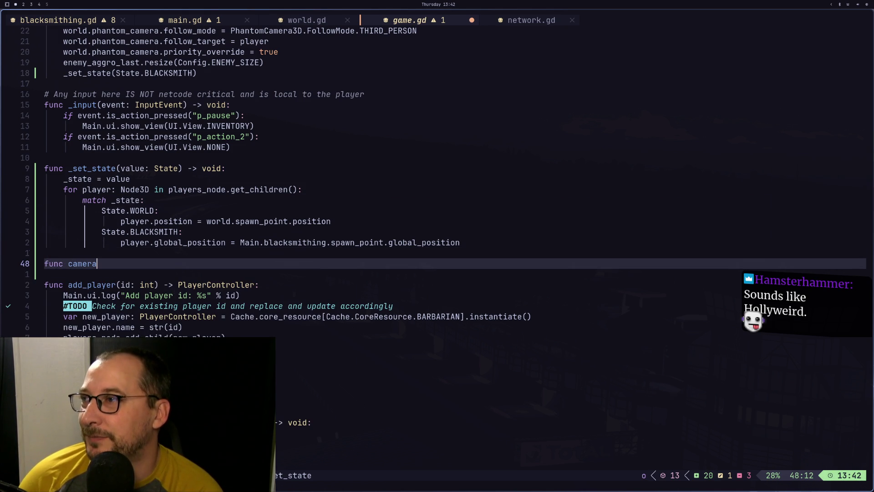
type("I")
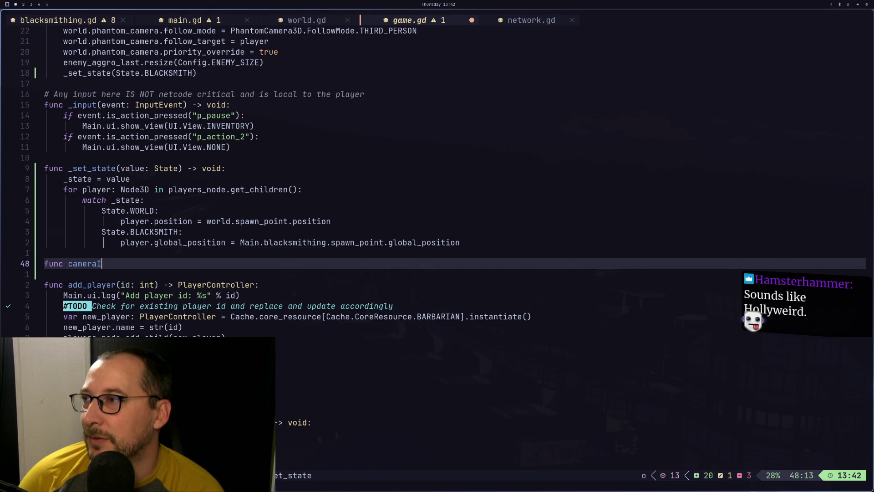
key("BackSpace")
type("_[ro")
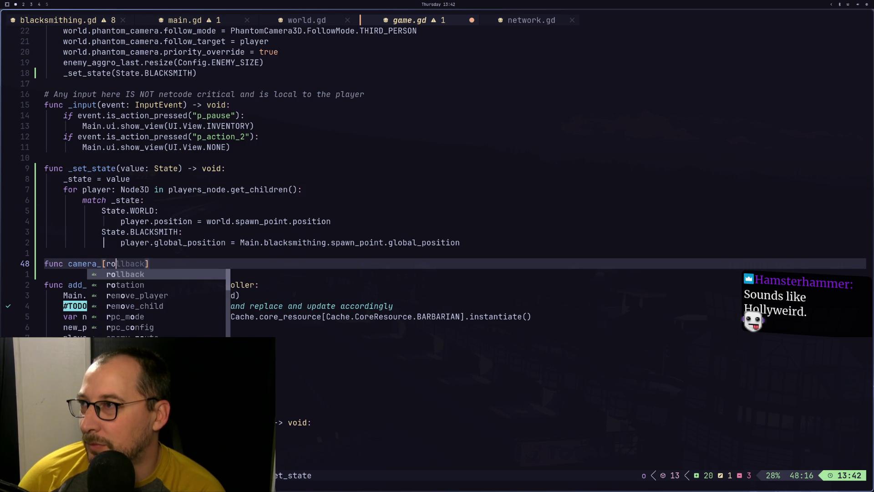
key("BackSpace")
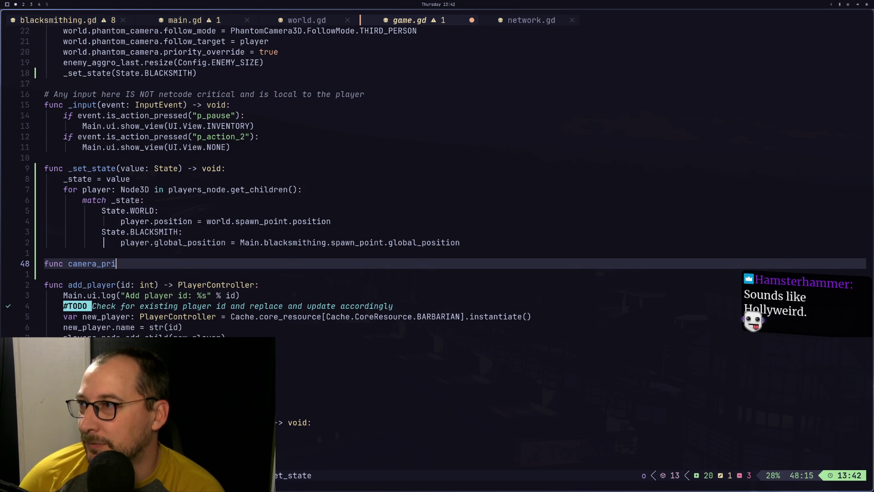
type("() -> void:")
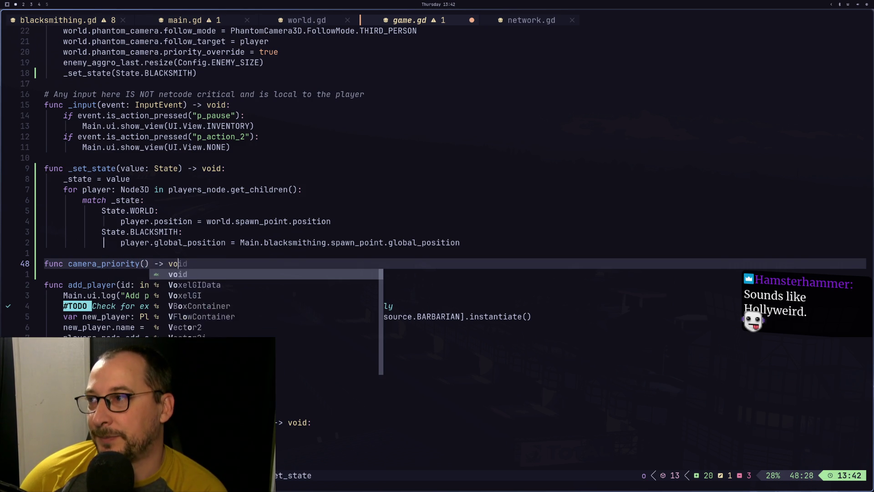
key("Return")
key("Escape")
Try an 'enum Camera{' line below enum State, delete it, and save game.gd.
key("k")
key("k")
key("k")
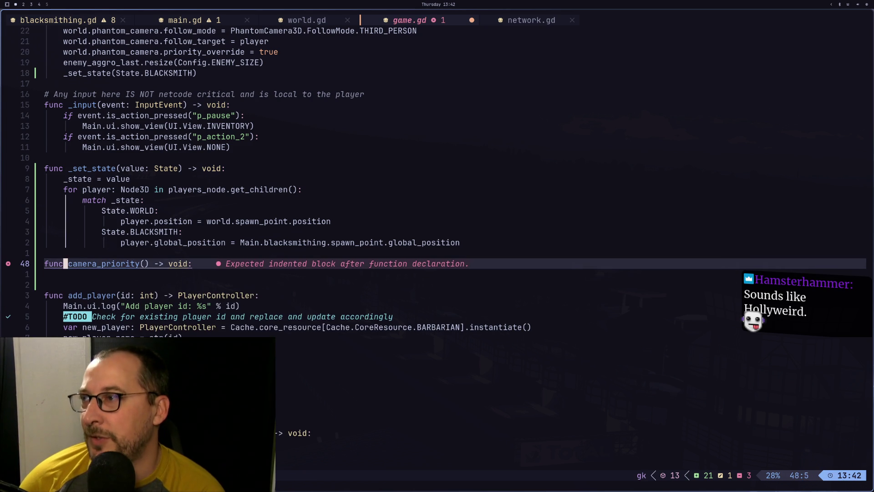
key("k")
key("k")
key("k")
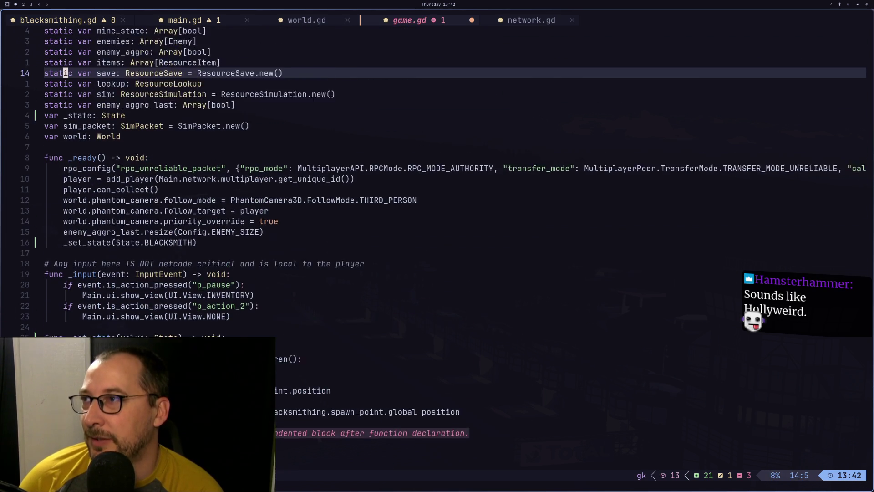
key("k")
key("k")
key("k")
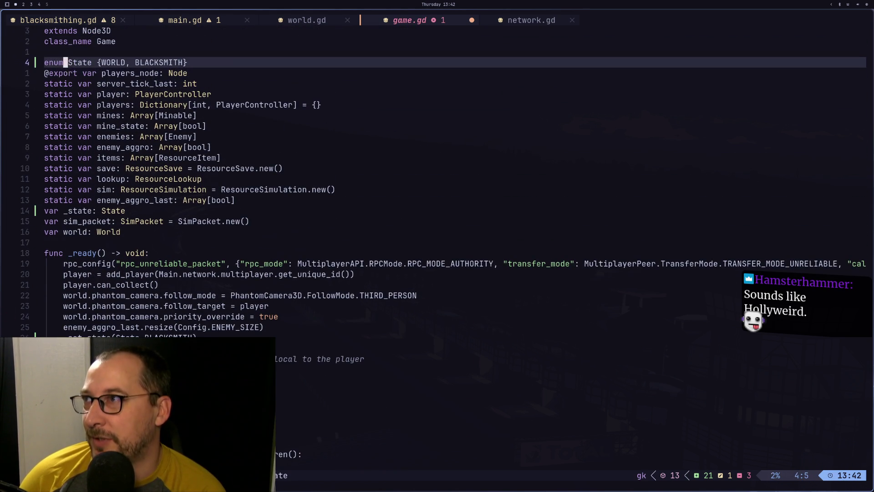
type("oenum ")
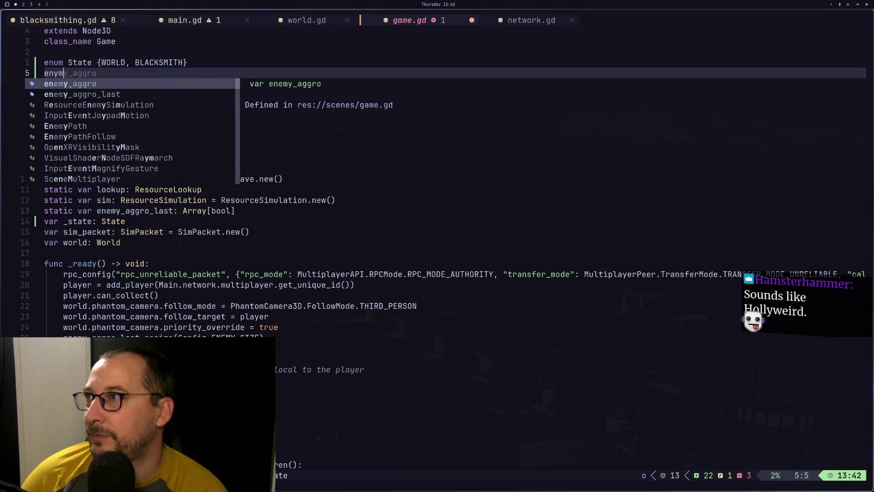
type("Camera")
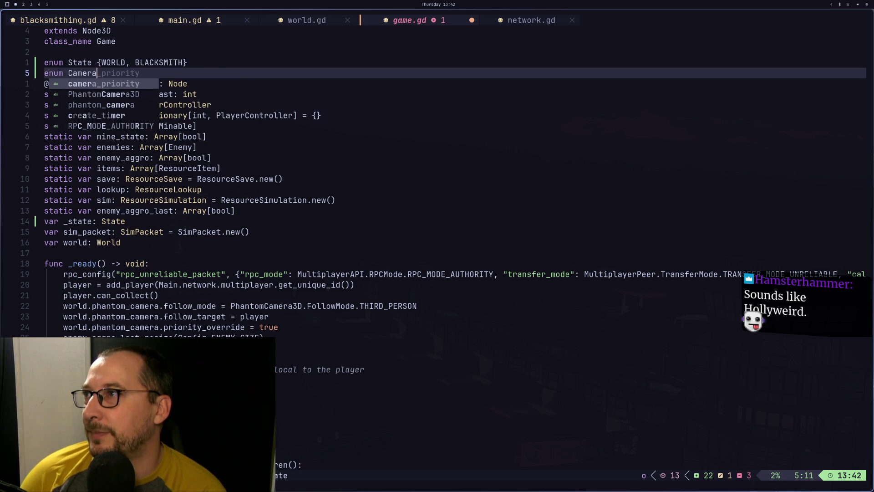
type("{")
key("Escape")
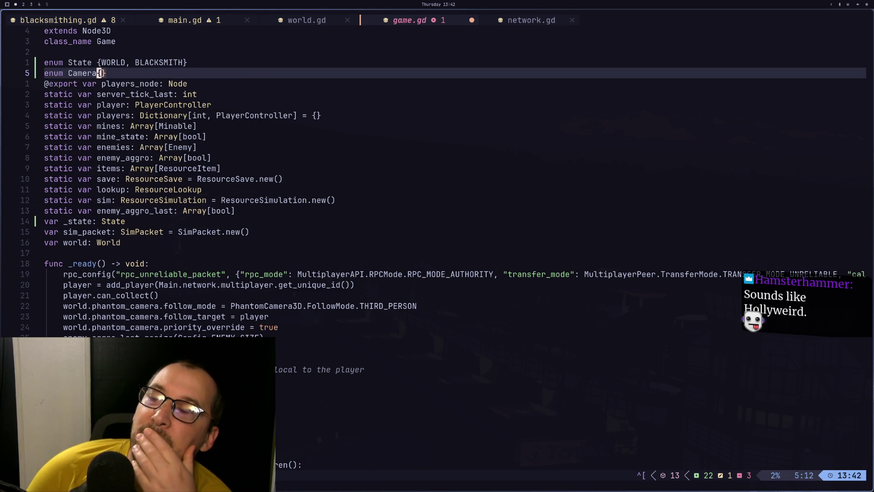
key("d")
key("d")
type(":w")
key("Return")
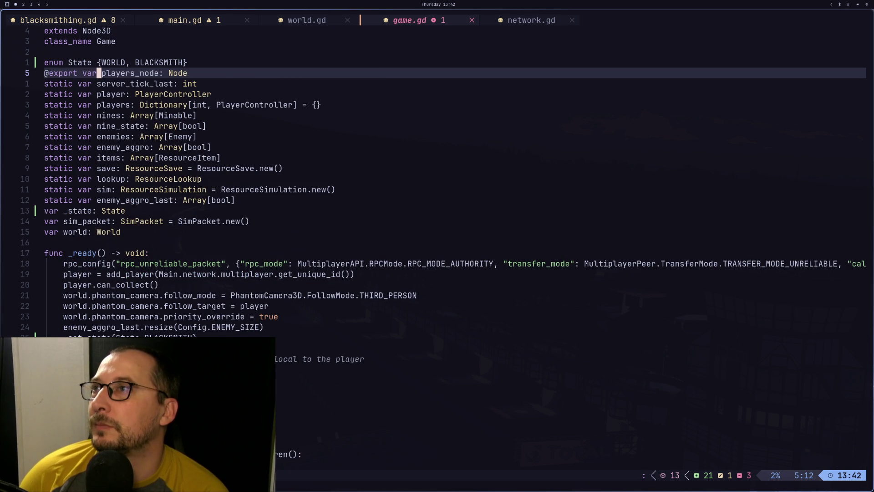
Remove the empty camera_priority stub, save game.gd, and move on to world.gd and Godot.
key("shift+h")
key("shift+h")
key("shift+l")
key("shift+l")
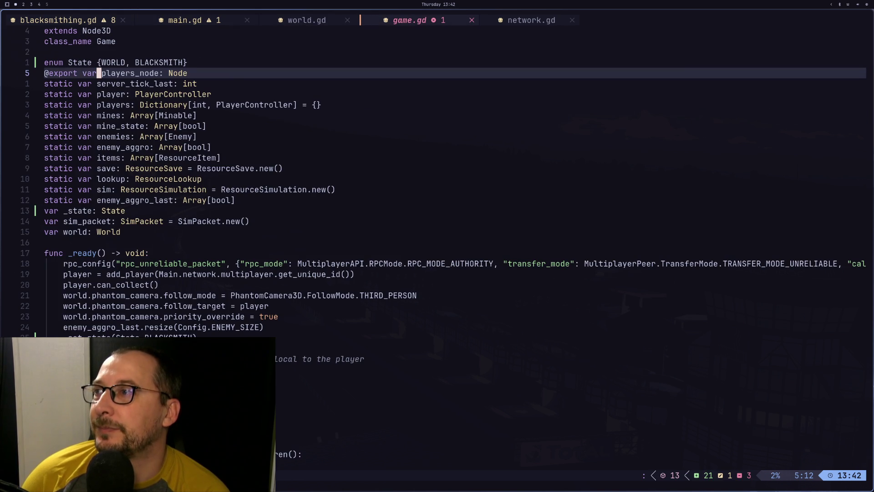
key("j")
key("j")
key("j")
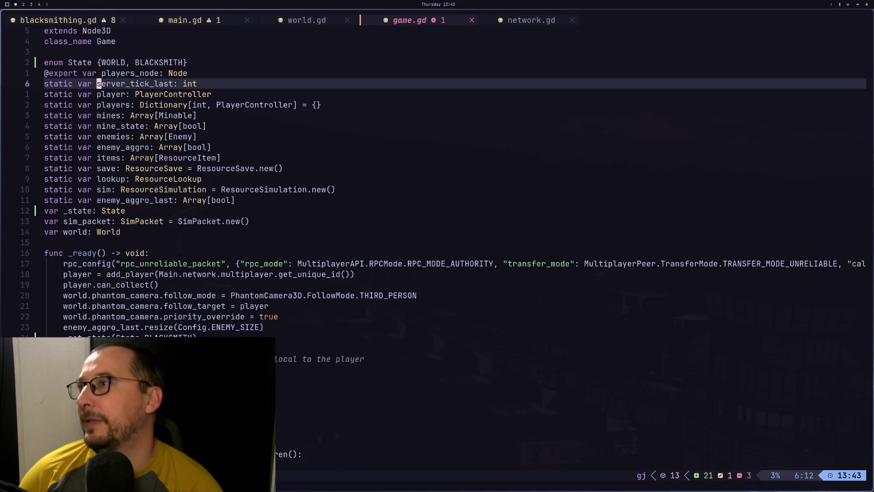
key("j")
key("j")
key("j")
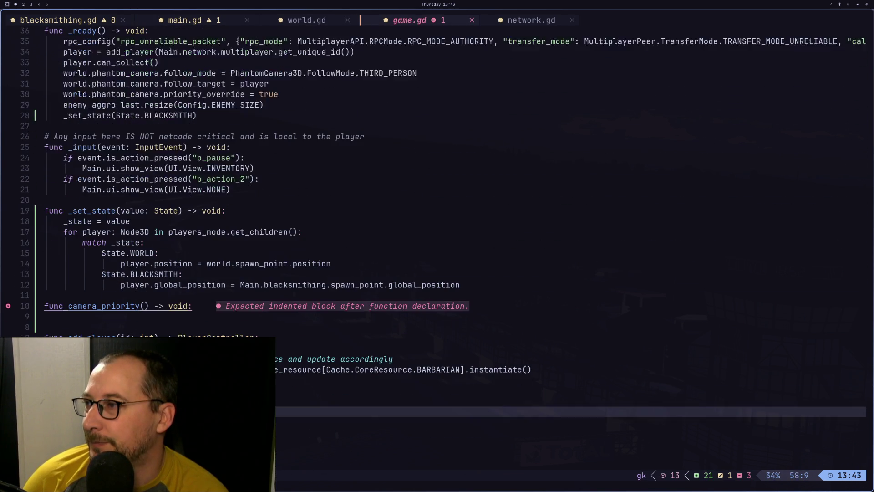
key("k")
key("k")
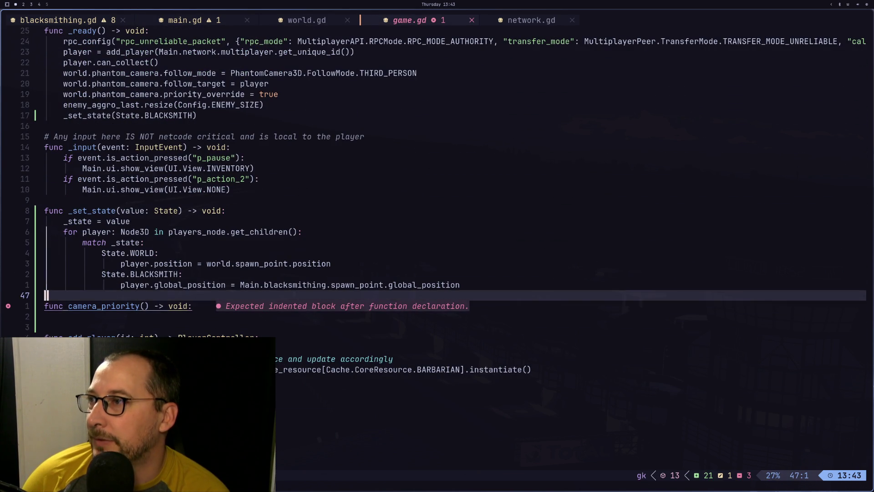
key("d")
key("d")
key("d")
key("d")
type(":w")
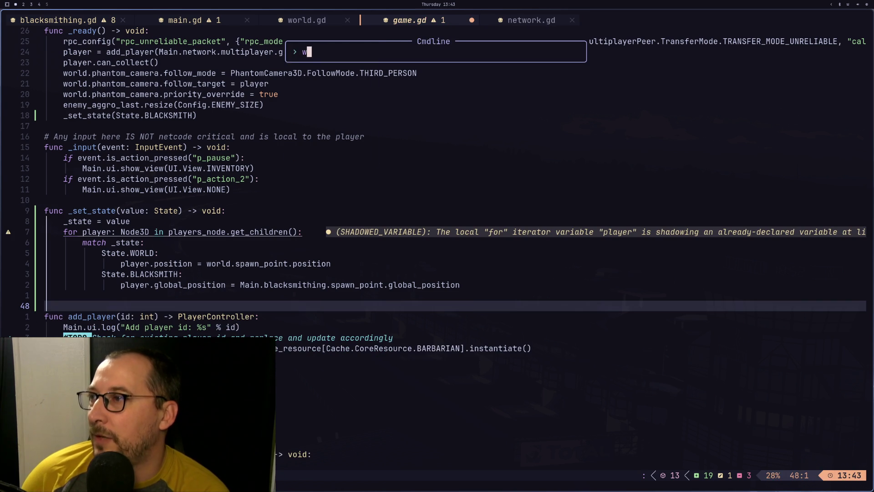
key("Return")
key("shift+h")
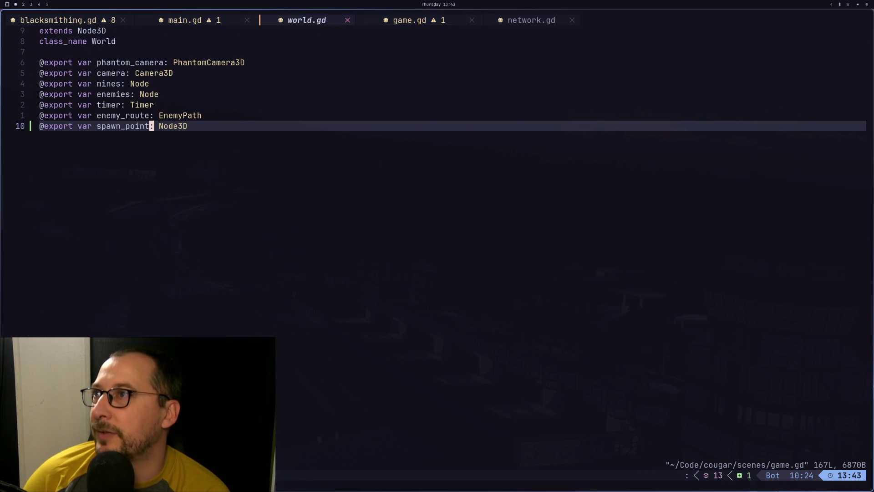
key("super+2")
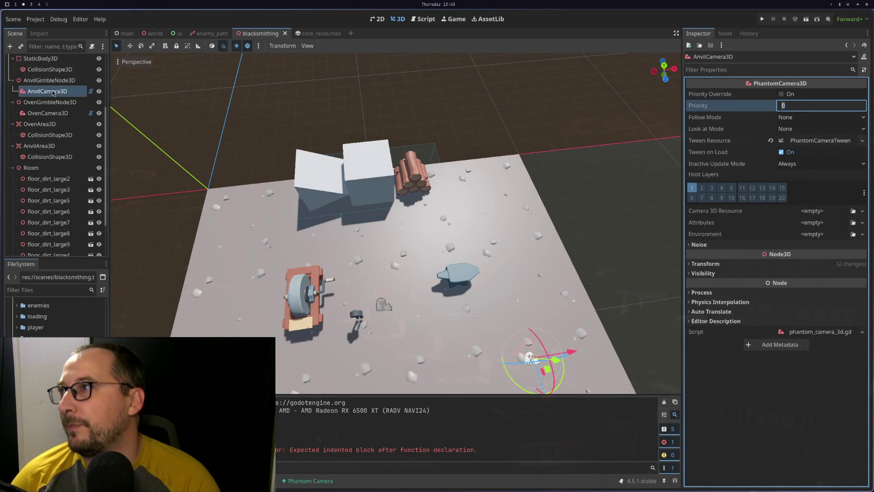
Leave the camera Priority field, open and close barbarian.tscn, and run the project.
scroll(33, 226, "up", 4)
scroll(33, 226, "up", 1)
scroll(55, 314, "down", 10)
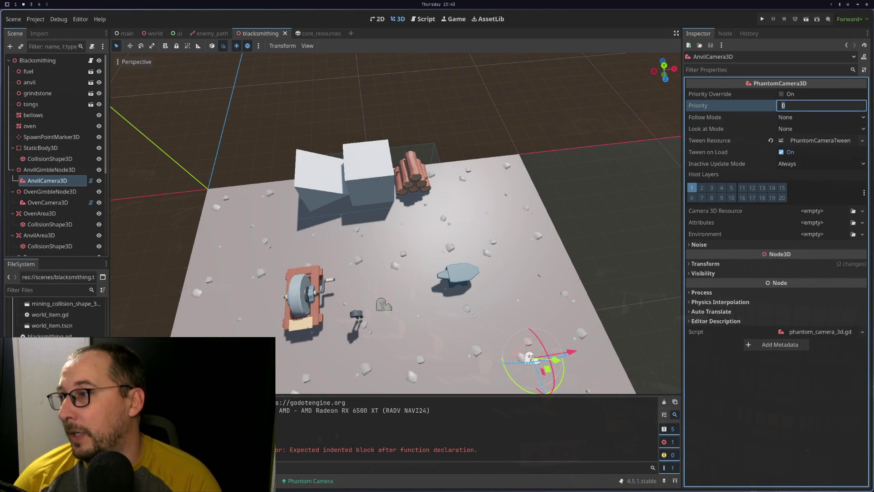
left_click(54, 315)
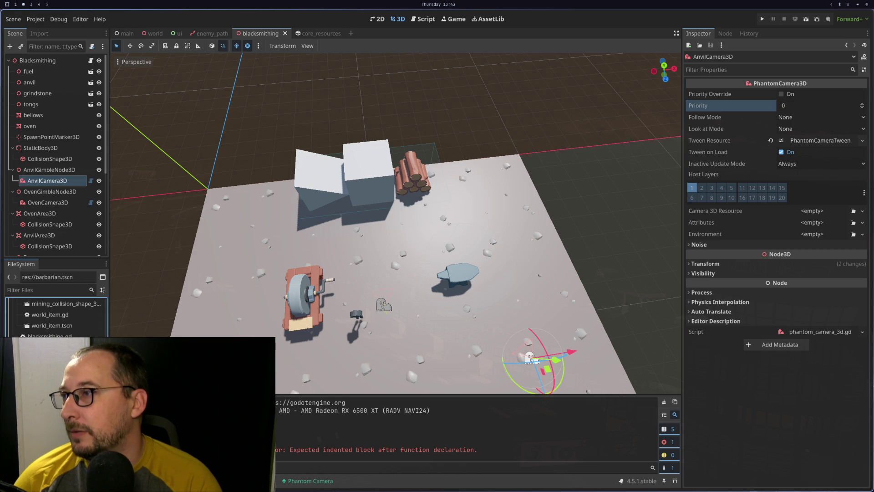
key("Return")
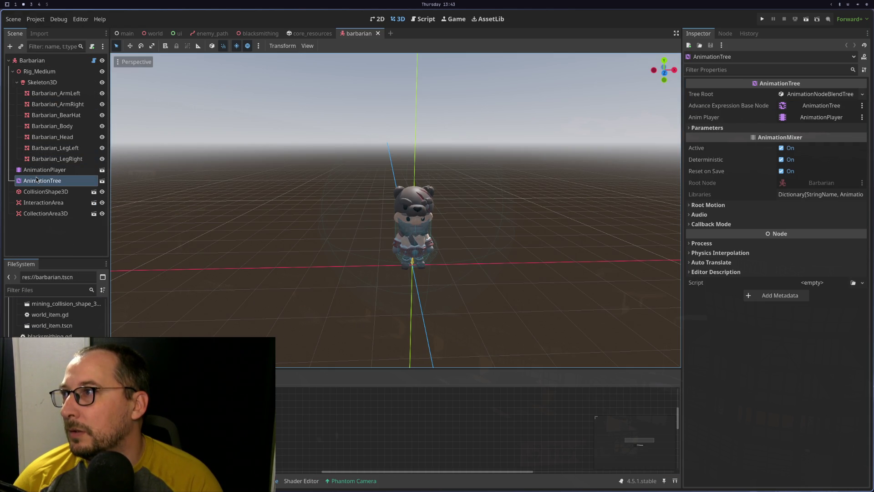
left_click(378, 34)
left_click(762, 19)
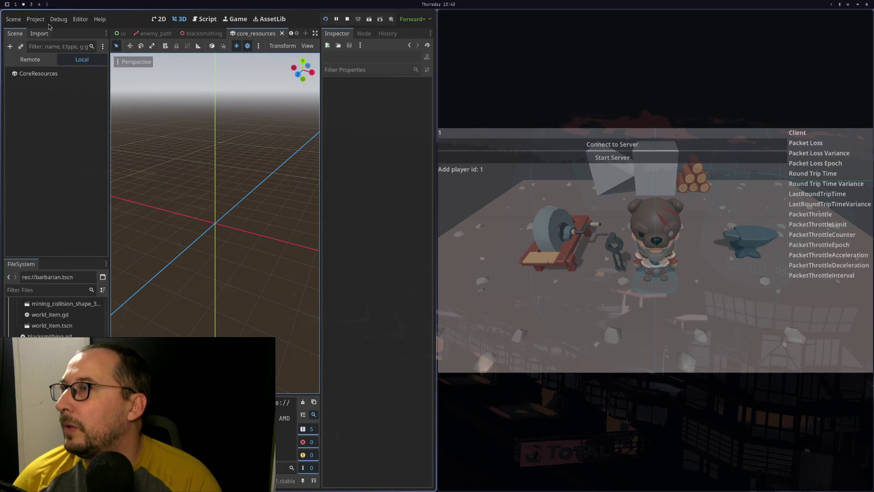
In the Remote scene tree, expand Game > Players > 1.
left_click(155, 33)
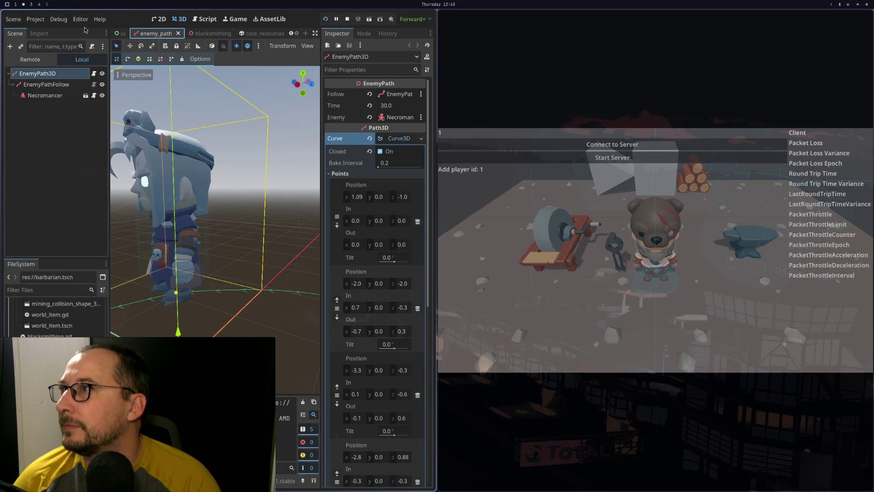
left_click(30, 60)
left_click(17, 102)
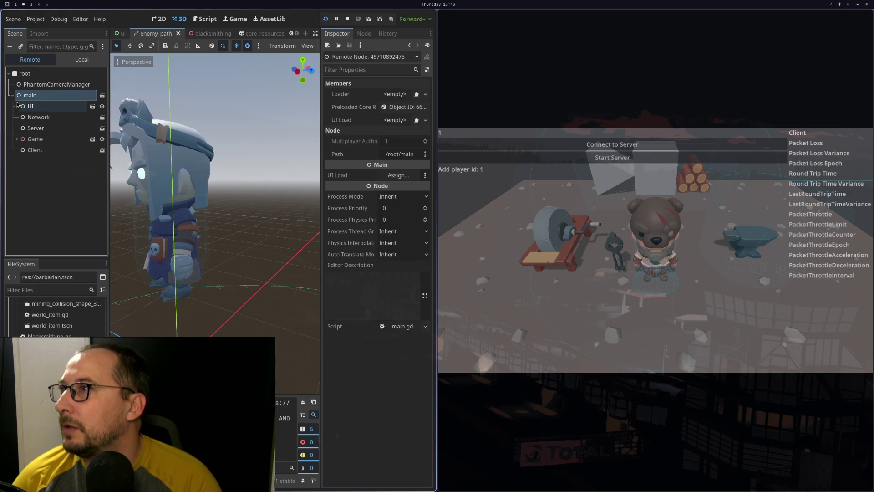
left_click(14, 137)
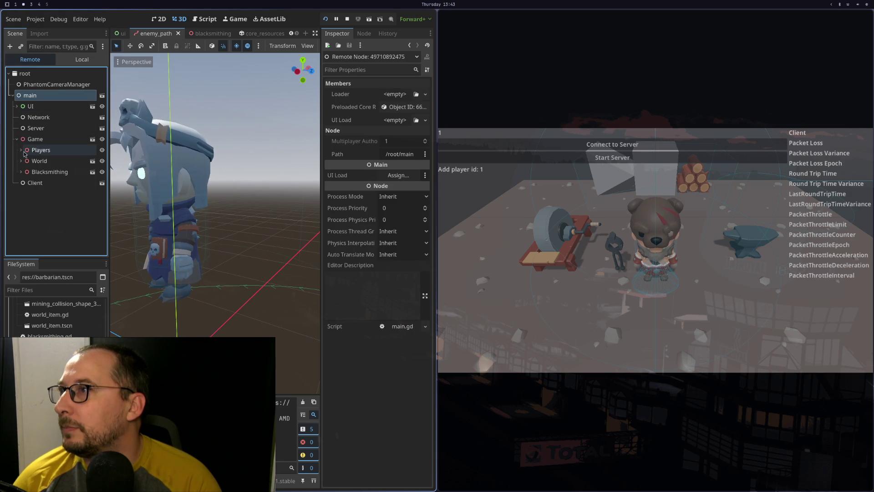
left_click(21, 149)
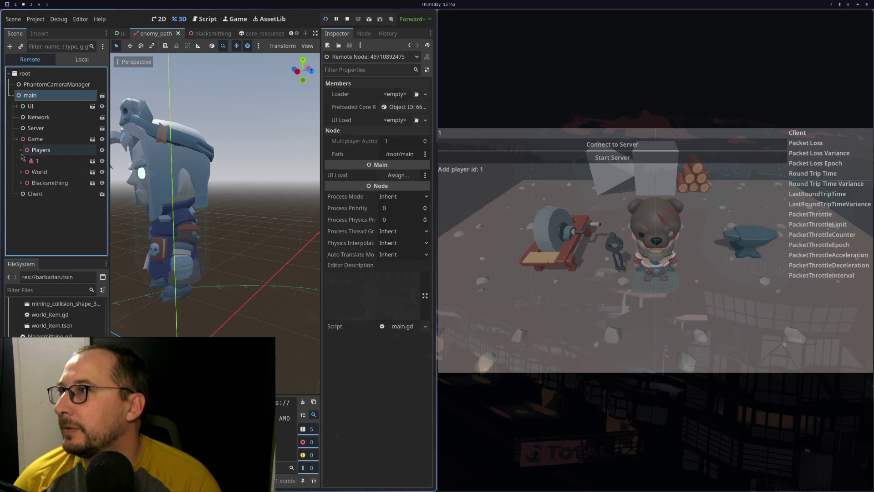
left_click(23, 161)
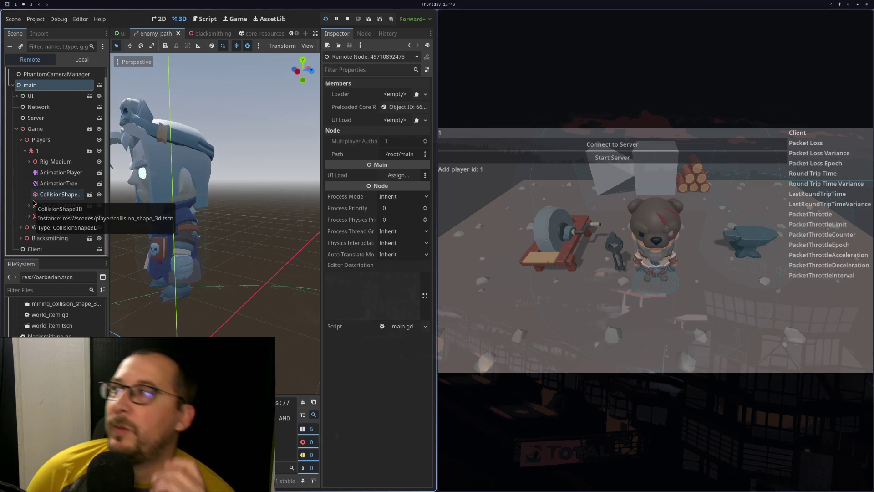
Expand World and the spring arm, then select the player's PhantomCamera3D.
left_click(21, 227)
scroll(37, 159, "down", 5)
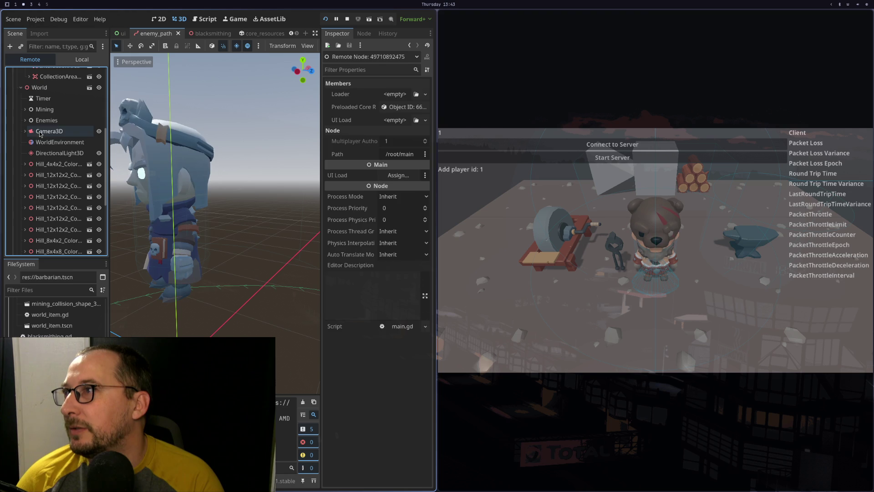
left_click(40, 132)
scroll(44, 146, "down", 5)
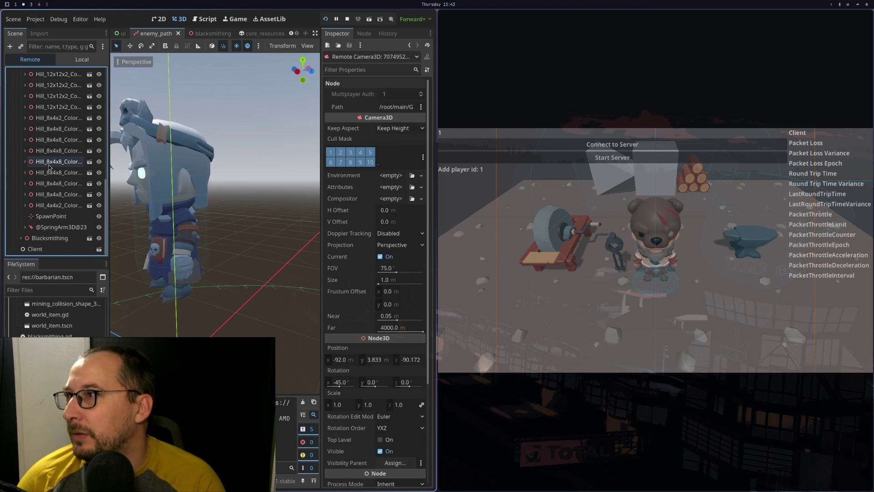
left_click(16, 228)
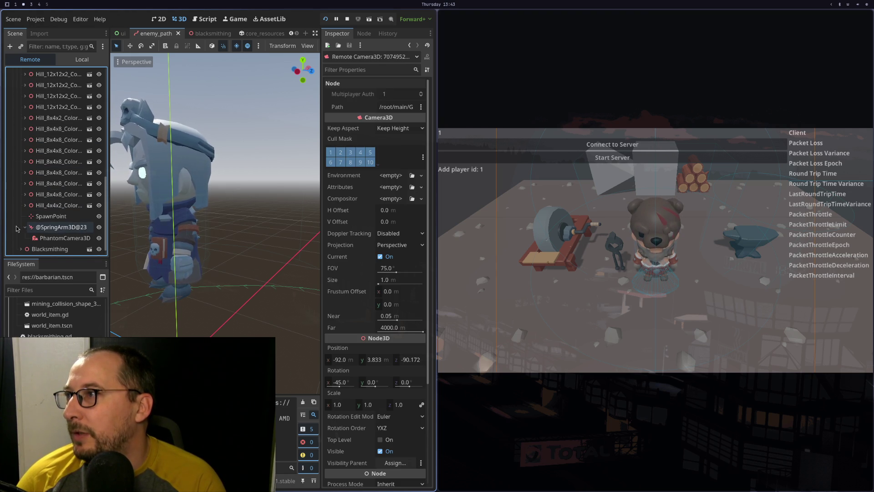
left_click(70, 239)
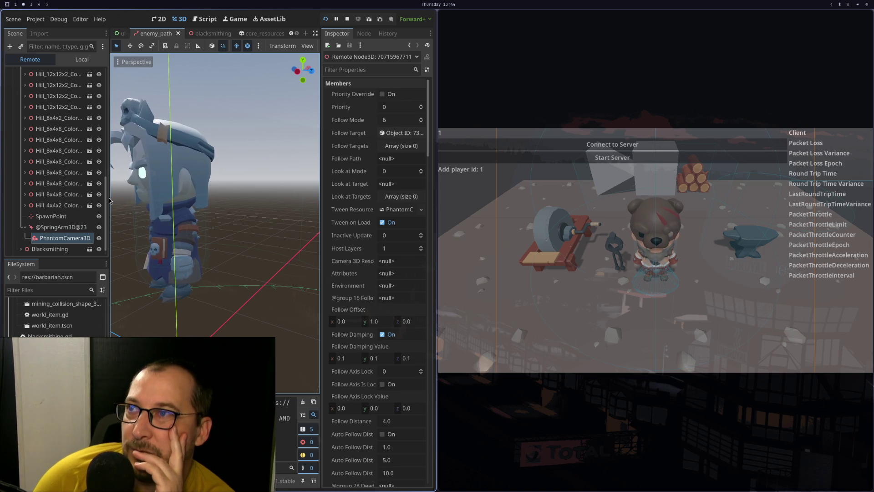
Check the Phantom Camera priority docs, then raise the live PhantomCamera3D Priority from 0 to 1.
key("super+1")
key("super+2")
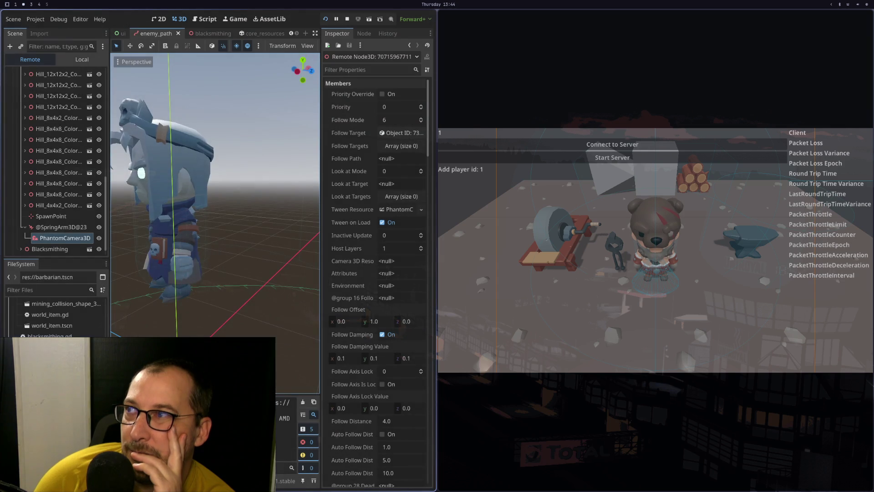
key("super+3")
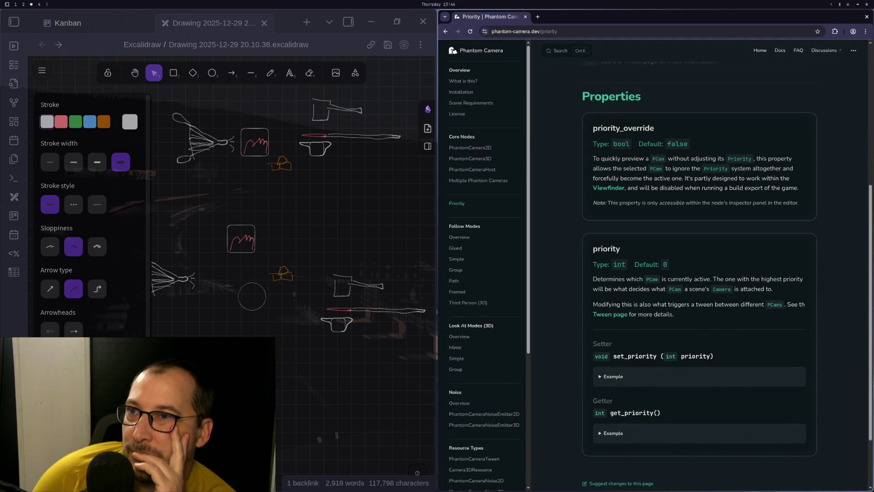
key("super+2")
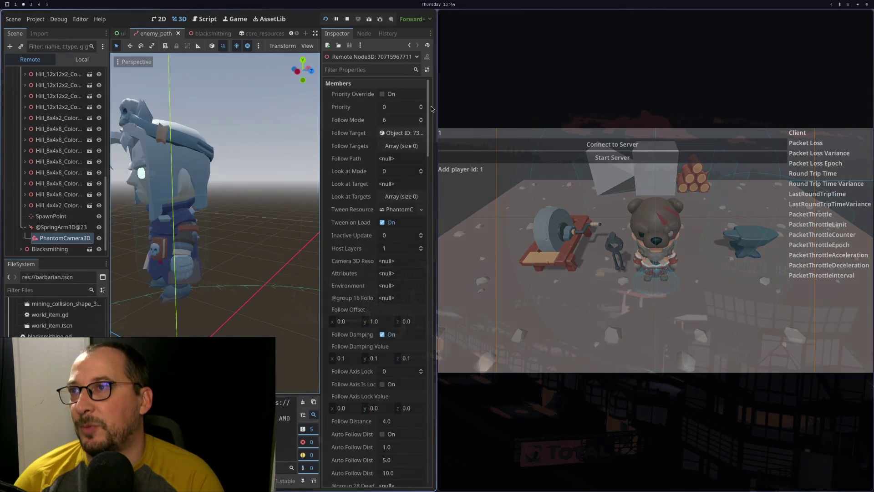
left_click(421, 106)
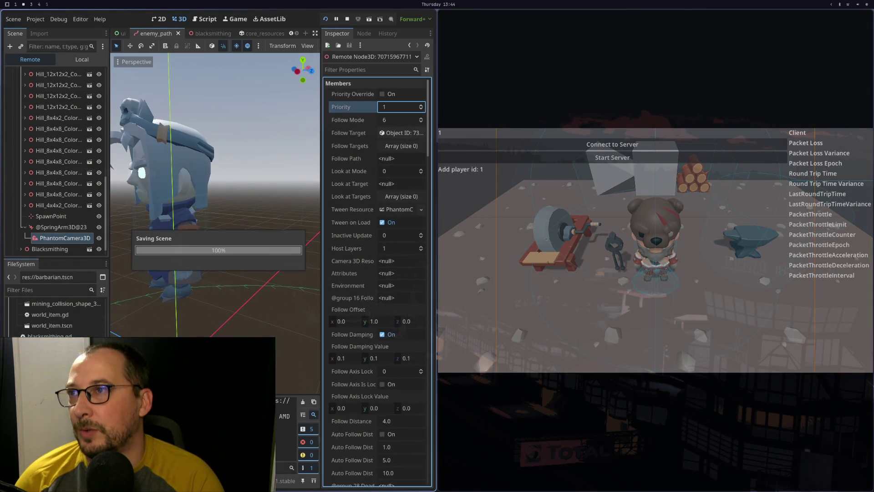
key("super+1")
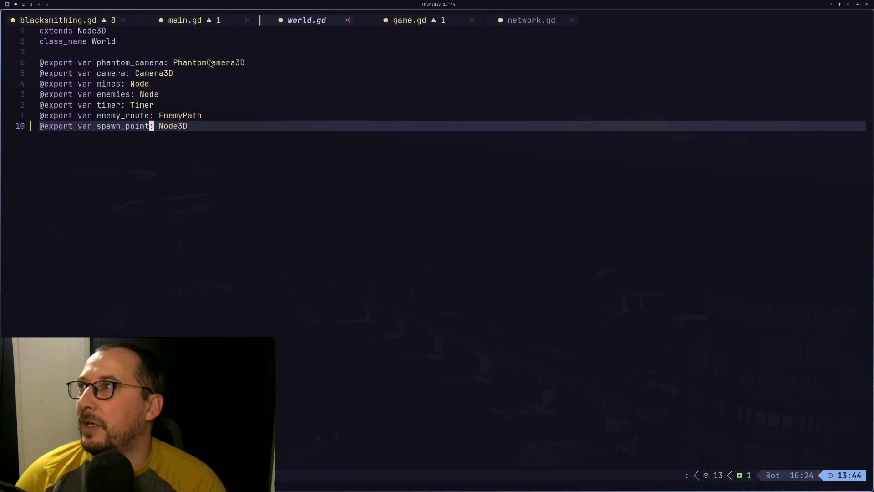
Open blacksmithing.gd, delete both pass lines, and save.
left_click(67, 20)
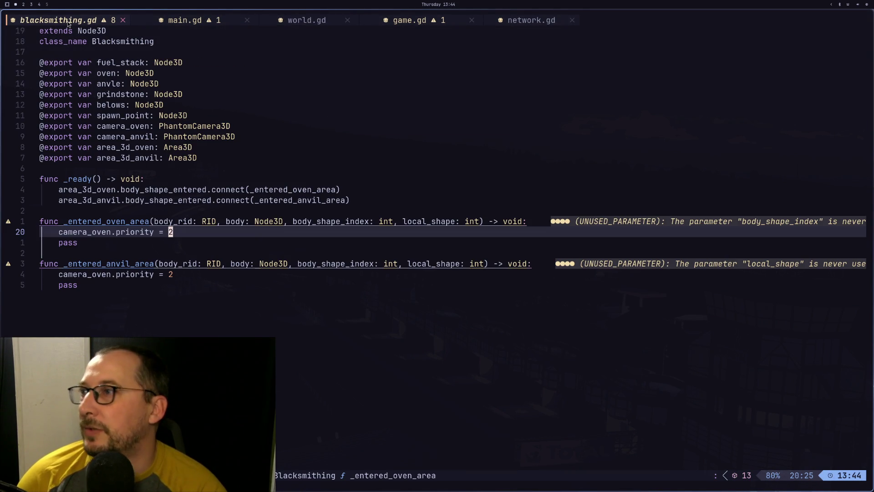
key("j")
key("d")
key("d")
key("j")
key("j")
key("j")
key("d")
key("d")
type(":w")
key("Return")
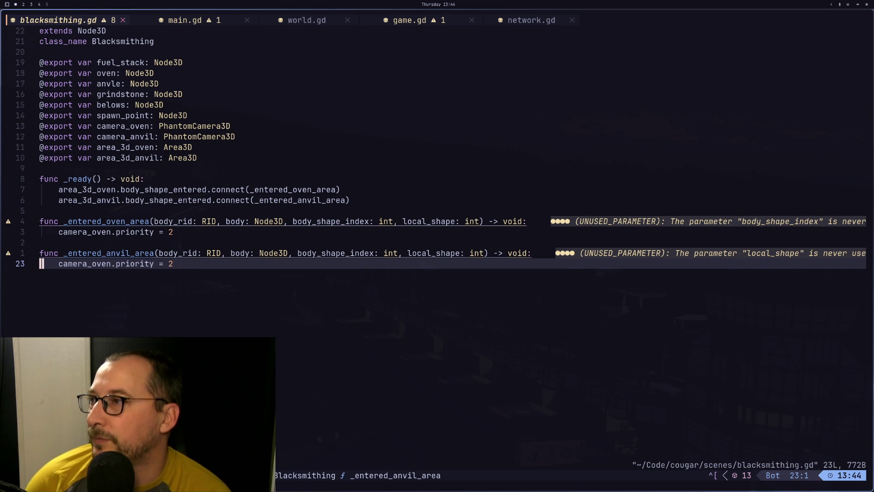
Duplicate the oven and anvil connect lines in _ready.
key("k")
key("k")
key("k")
key("j")
key("k")
key("k")
key("k")
key("k")
key("k")
key("j")
key("j")
key("j")
key("k")
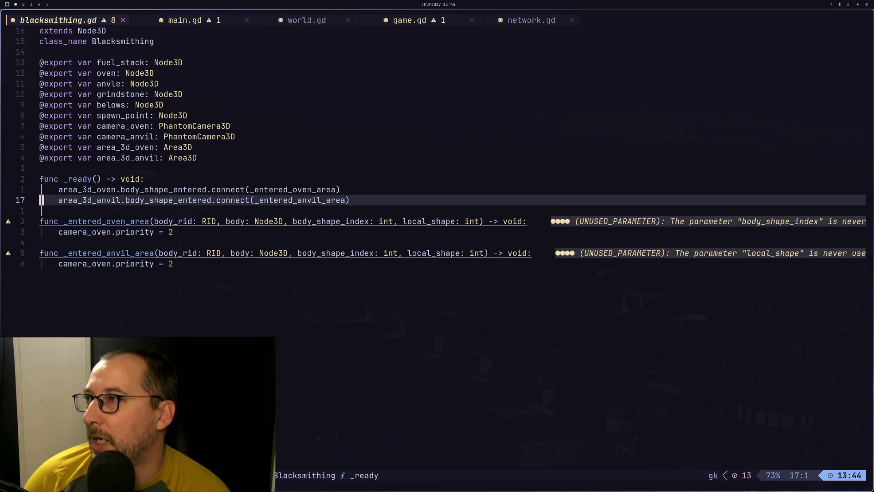
key("k")
key("j")
key("k")
key("y")
key("y")
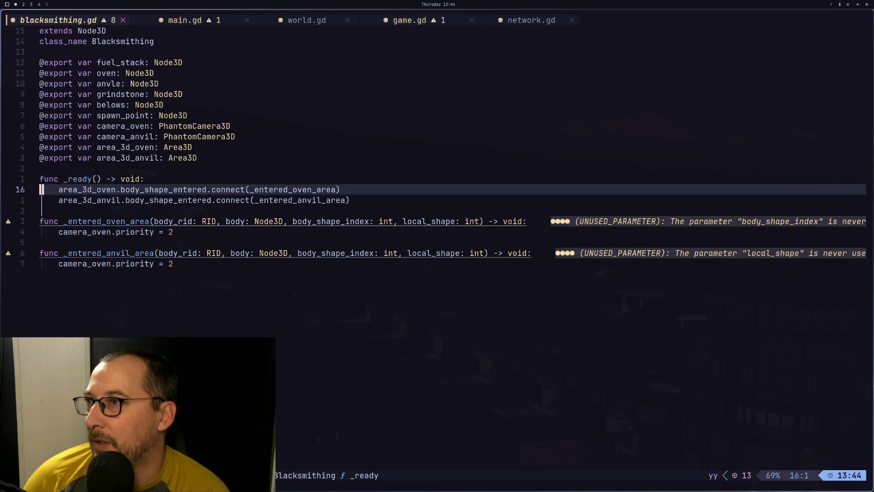
key("p")
key("j")
key("j")
key("k")
key("y")
key("y")
key("p")
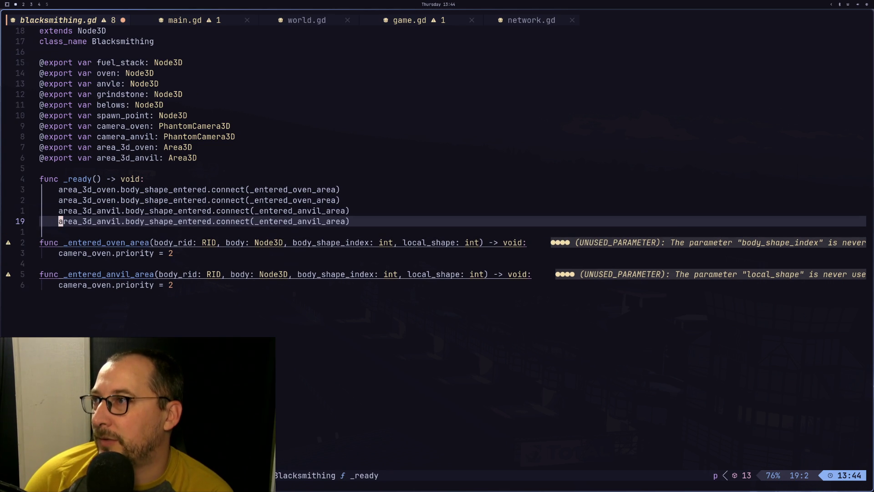
Change the copied oven line to connect body_shape_exited to _exited_oven_area, and save.
key("k")
key("k")
key("w")
key("w")
key("w")
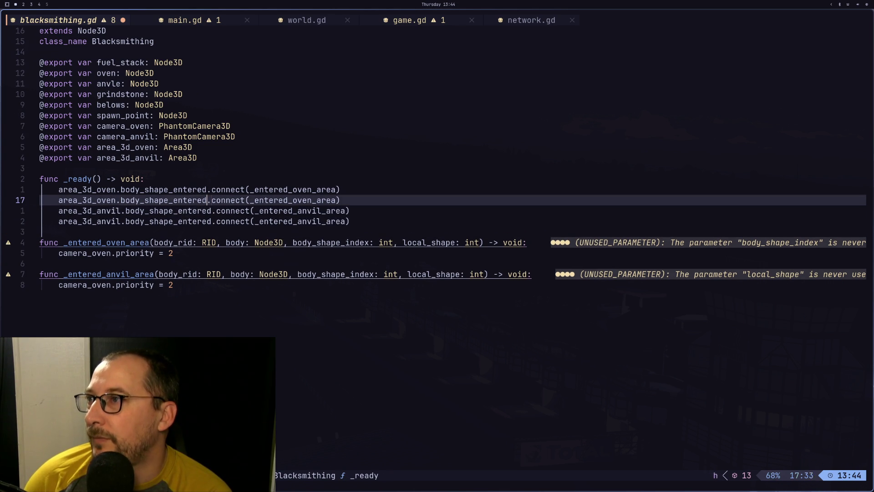
key("i")
key("BackSpace")
key("BackSpace")
key("BackSpace")
type("exited")
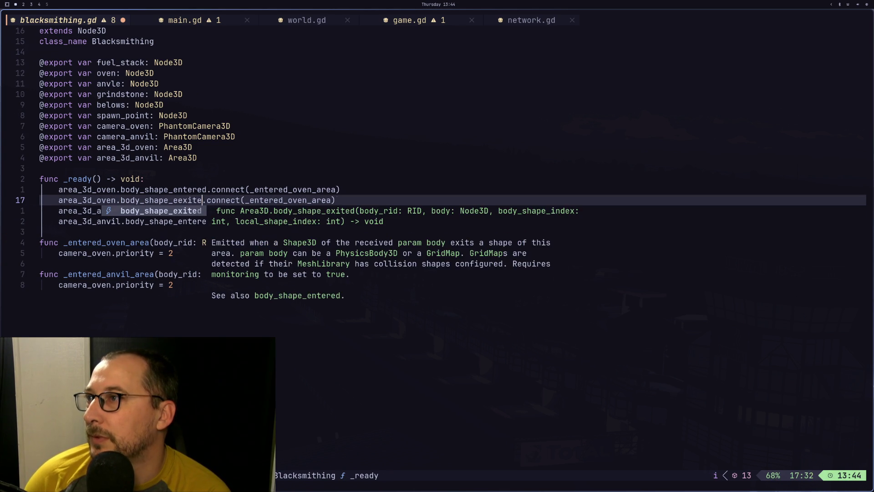
key("Escape")
key("l")
key("l")
key("l")
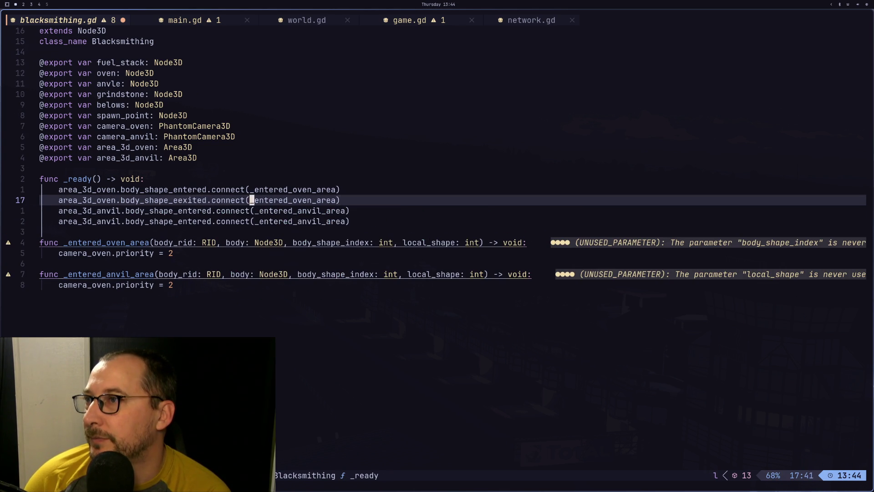
key("a")
key("BackSpace")
key("BackSpace")
key("BackSpace")
type("exit")
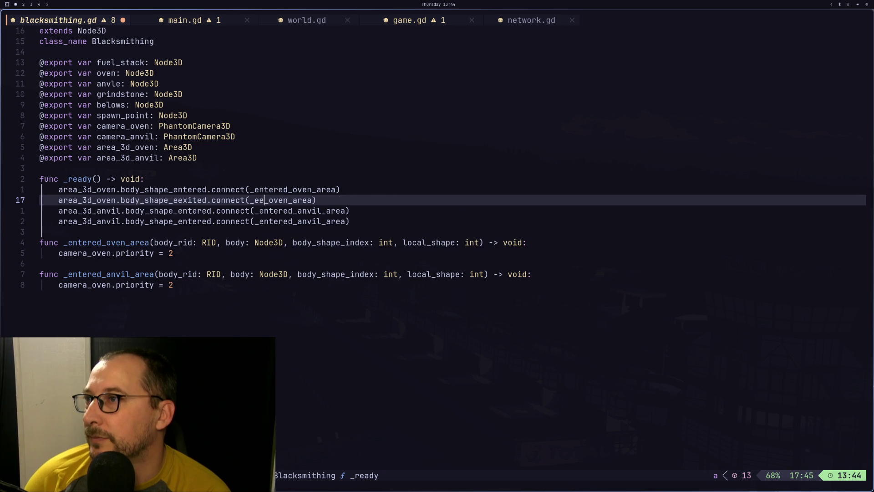
type("ed")
key("Escape")
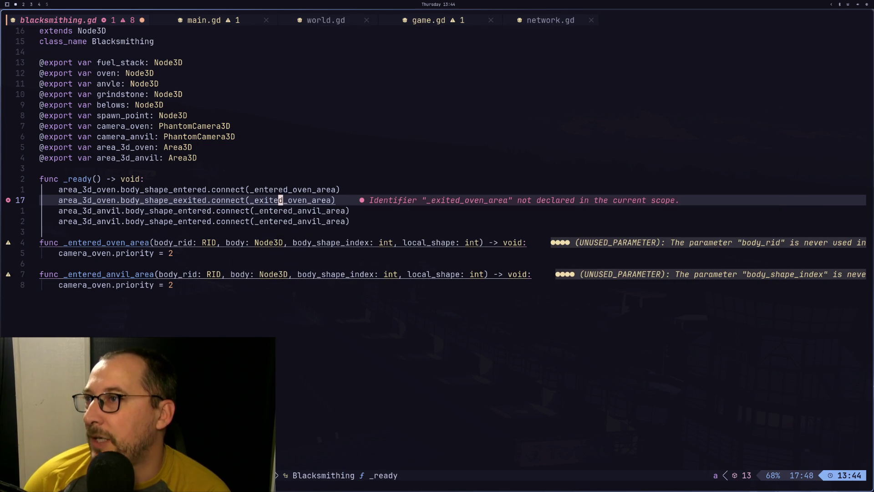
type(":w")
key("Return")
key("d")
key("Escape")
Change the copied anvil line to connect body_shape_exited to _exited_anvil_area, and save.
key("j")
key("j")
key("j")
key("k")
key("h")
key("b")
key("b")
key("b")
key("k")
key("k")
key("shift+f")
key("x")
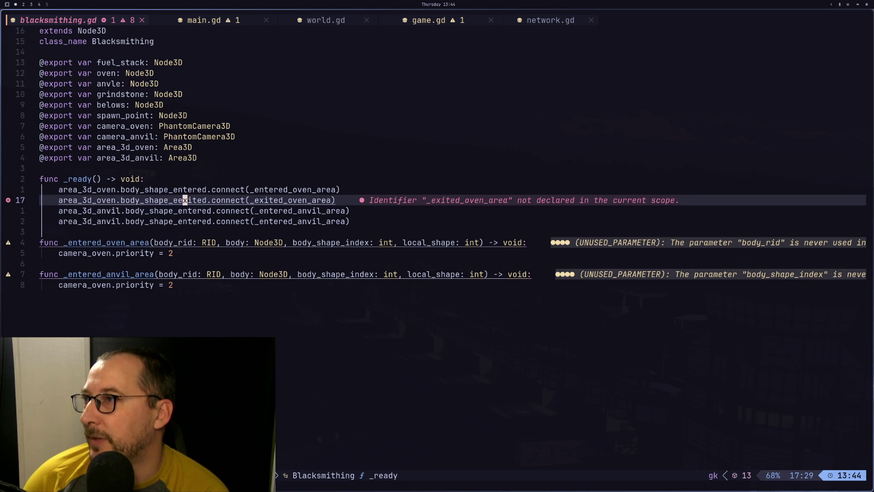
key("shift+x")
type("jj")
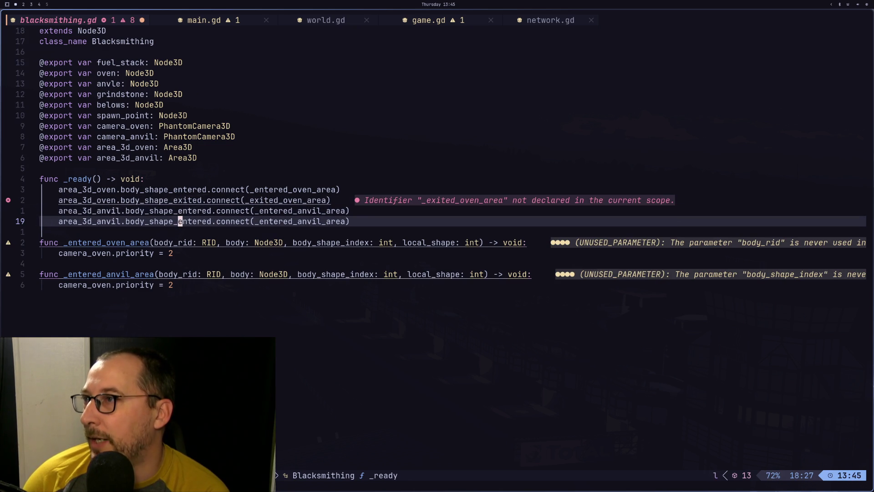
type("ceex")
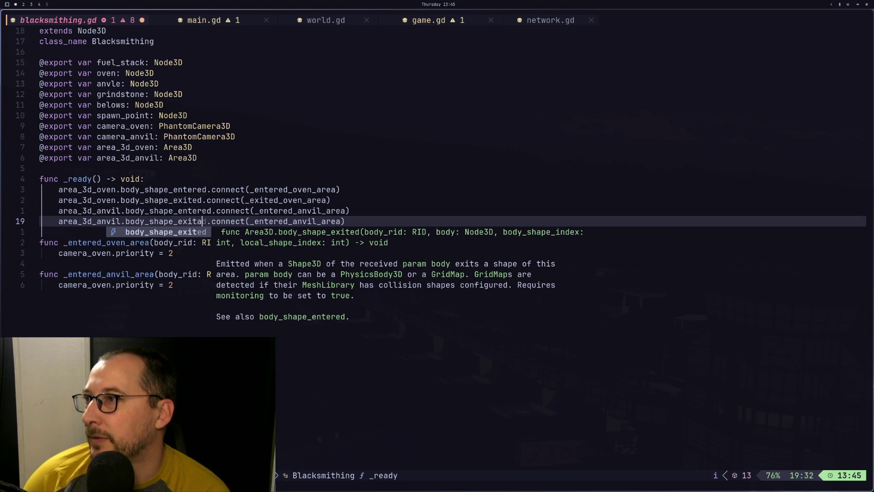
key("Escape")
key("l")
key("l")
key("l")
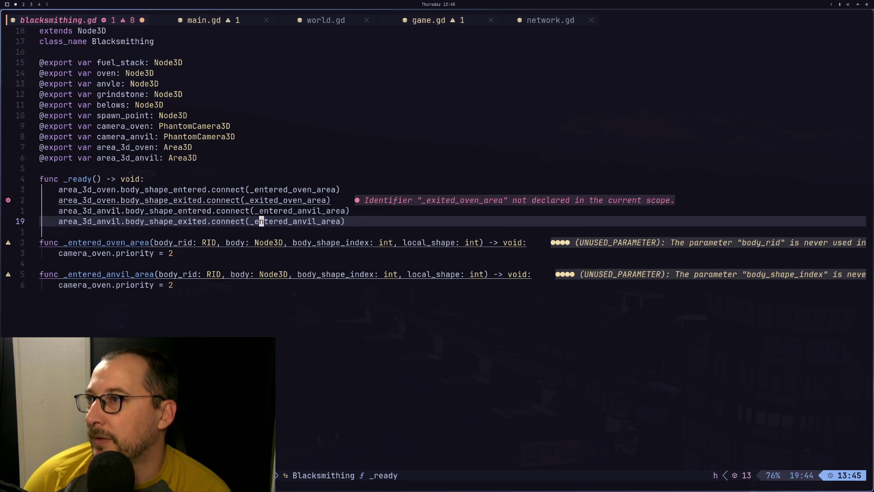
key("d")
key("w")
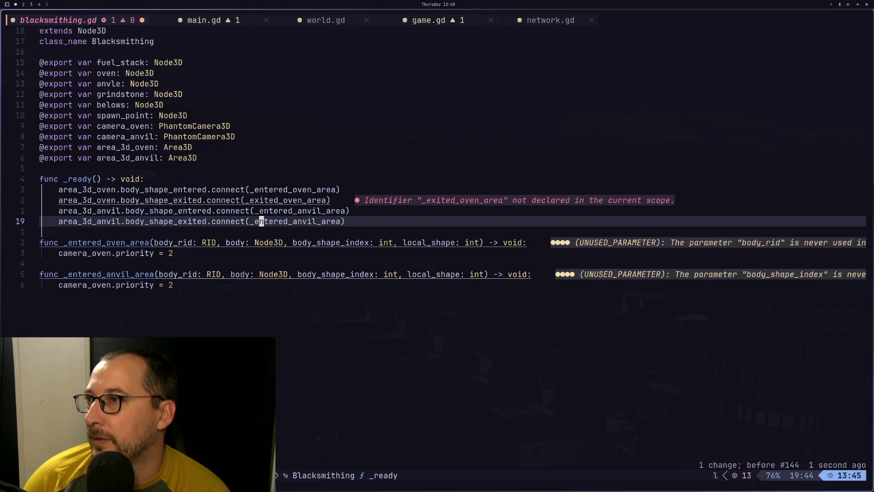
key("BackSpace")
key("BackSpace")
key("BackSpace")
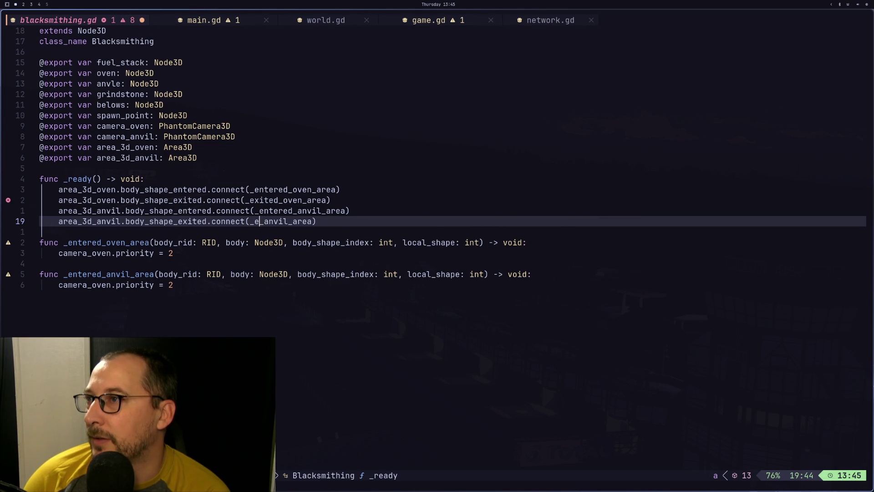
type("exited")
key("Escape")
key("ctrl+s")
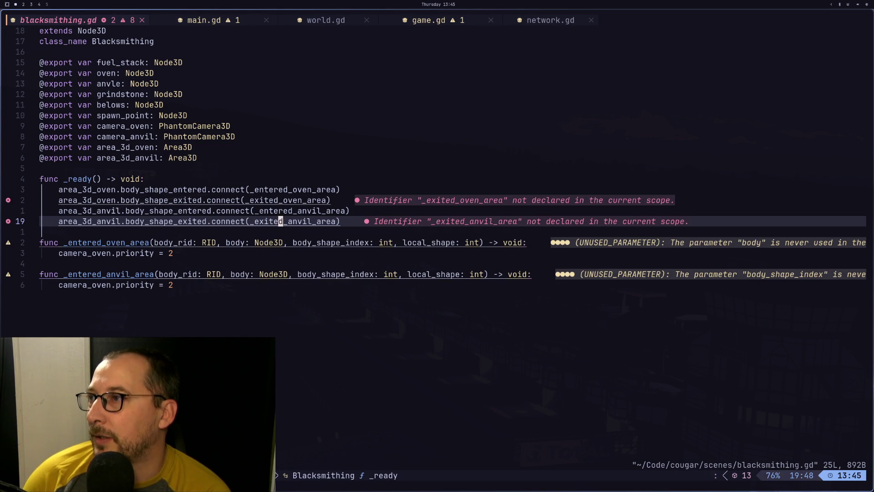
Paste a copy of the _entered_oven_area handler below the original, separated by a blank line.
key("j")
key("j")
key("y")
key("j")
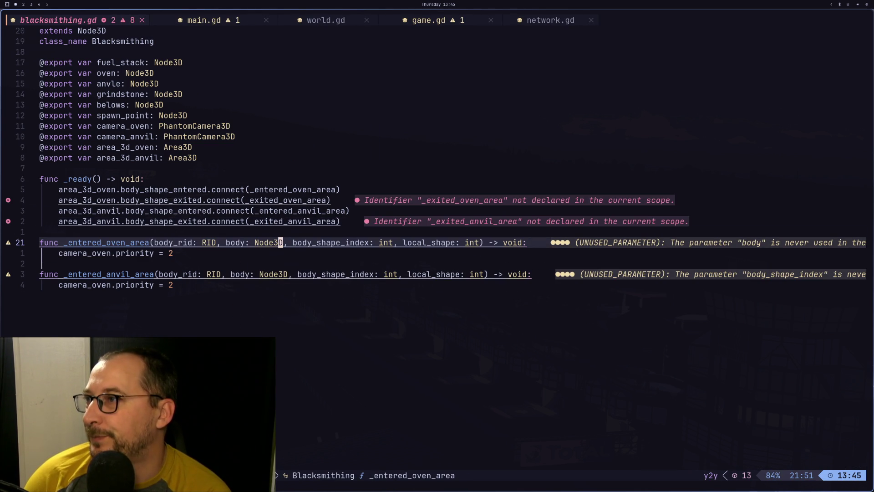
key("j")
key("p")
key("O")
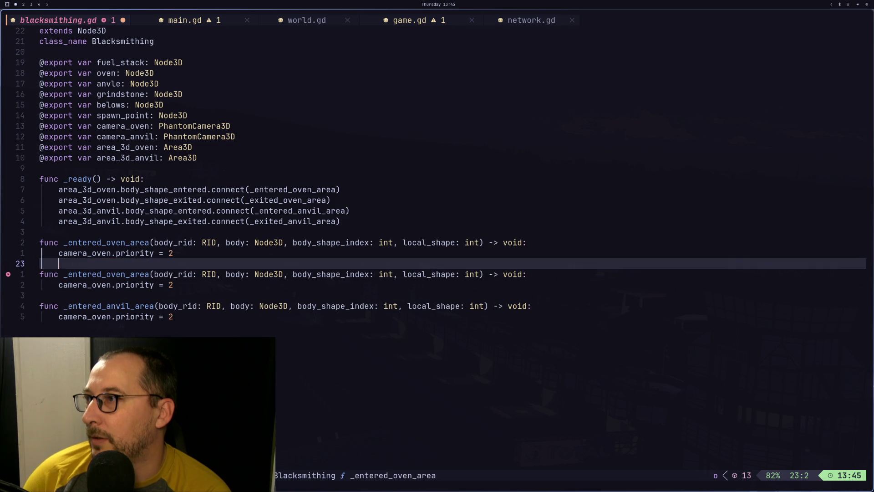
key("Escape")
key("j")
key("j")
key("j")
Duplicate the _entered_anvil_area handler below itself with a blank line, and save the script.
key("y")
key("k")
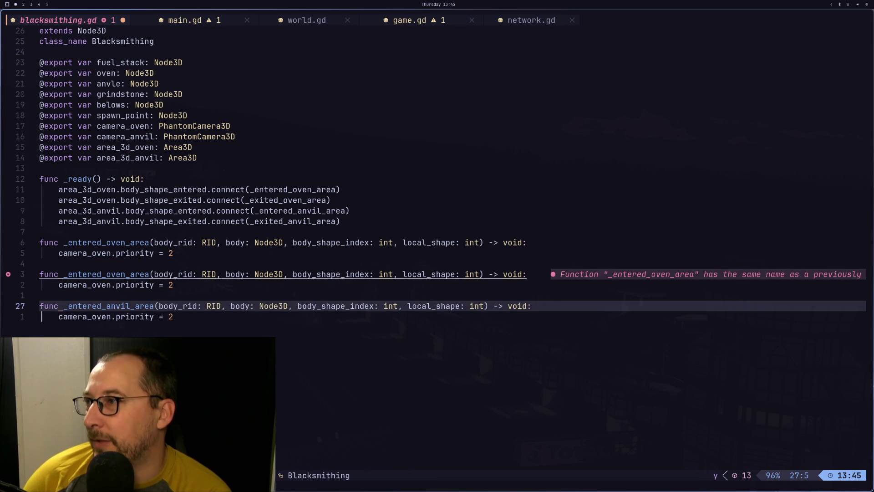
key("j")
key("p")
key("O")
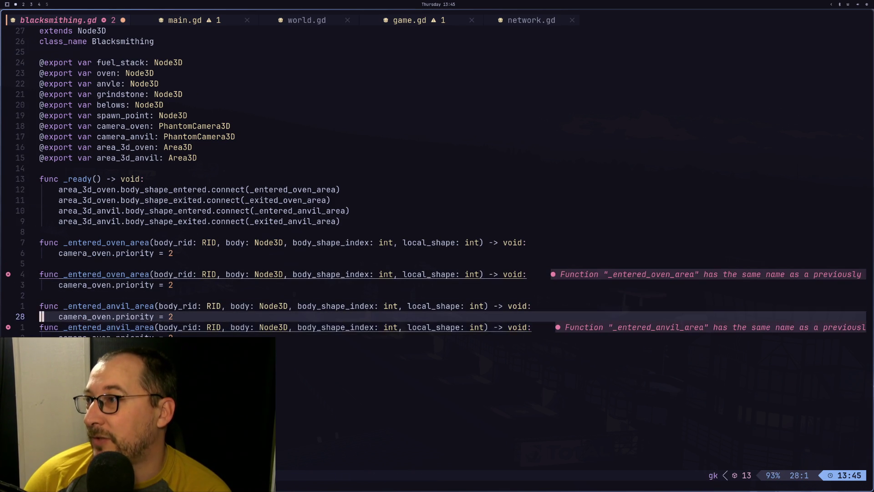
key("Escape")
key("k")
key("k")
key("k")
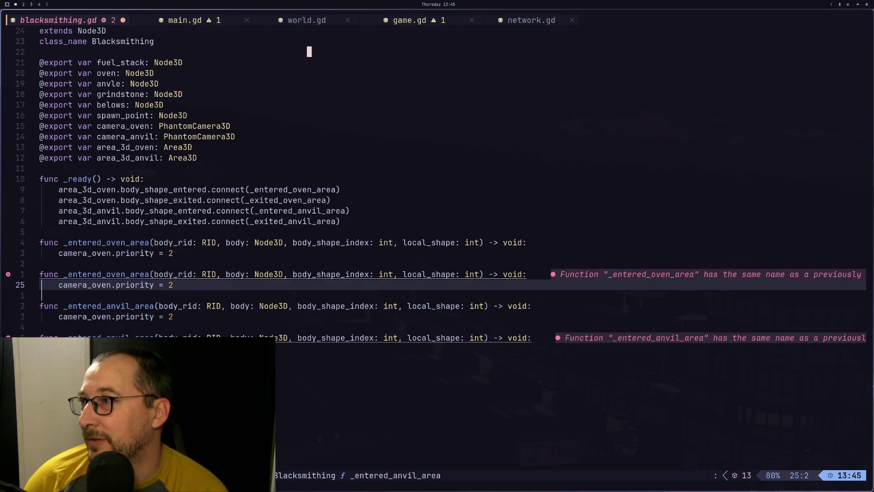
type("w")
key("Return")
Rename the oven copy to _exited_oven_area and set its camera_oven.priority to 0.
key("k")
key("l")
key("l")
key("l")
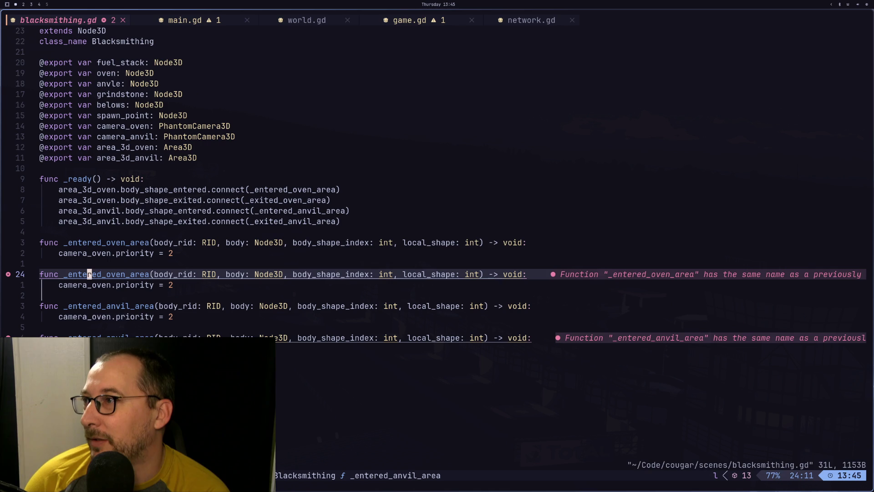
key("l")
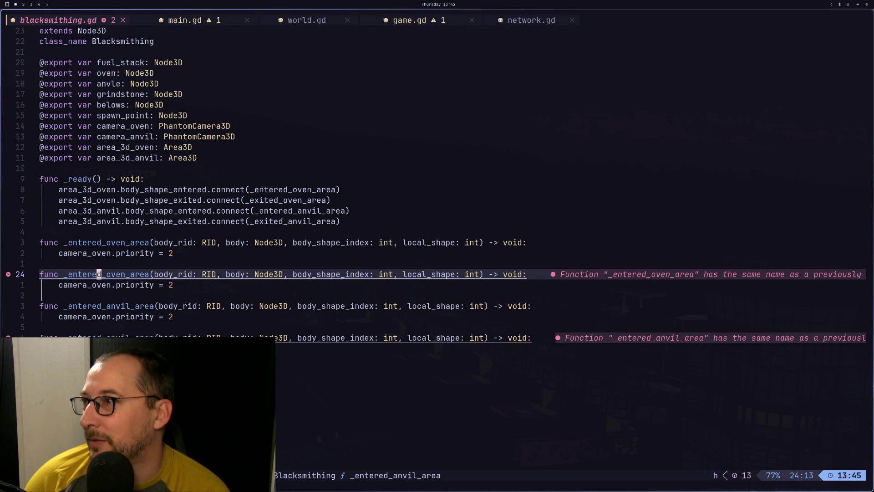
key("a")
key("BackSpace")
key("BackSpace")
key("BackSpace")
key("BackSpace")
key("BackSpace")
type("ex")
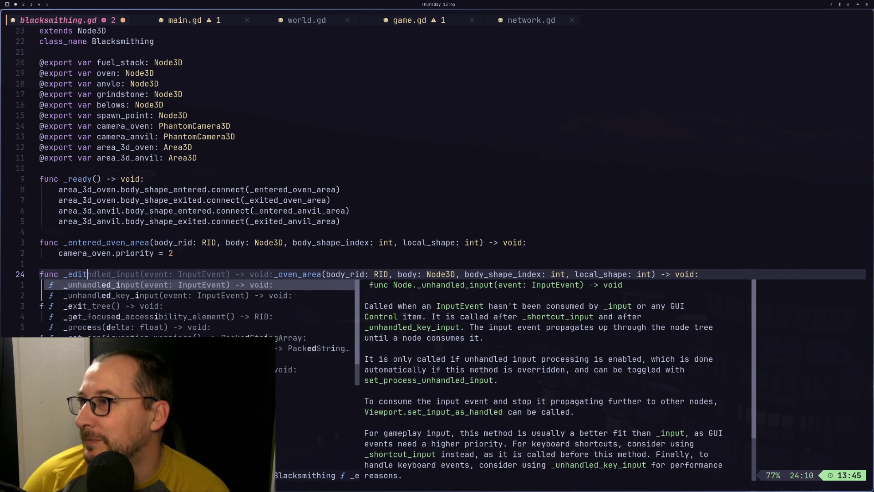
type("ited")
key("Escape")
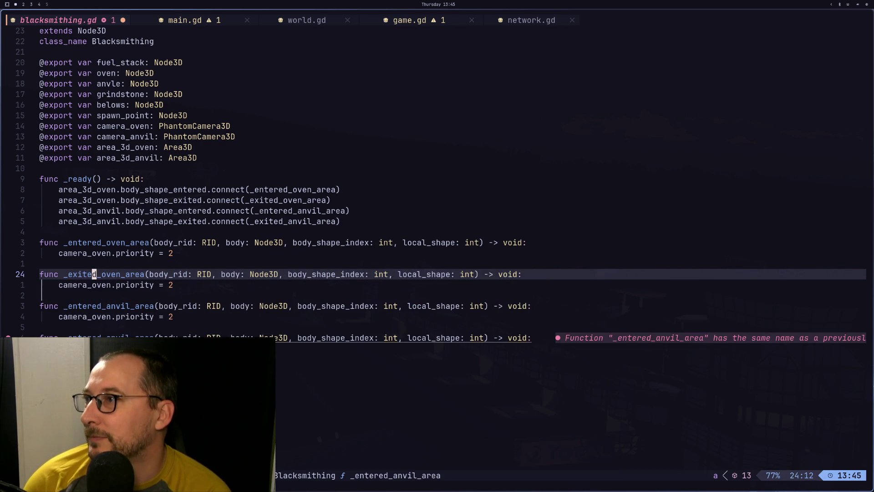
key("g")
key("j")
key("dollar")
key("a")
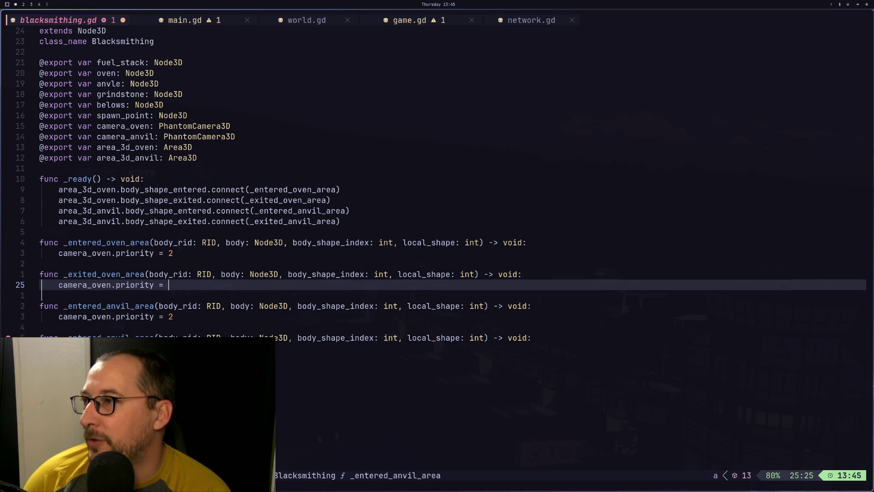
key("BackSpace")
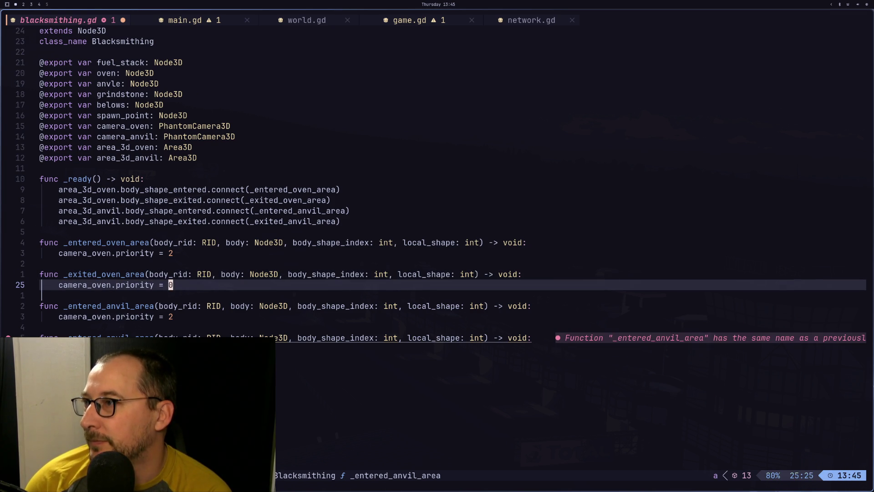
key("Escape")
Change camera_oven to camera_anvil in the _entered_anvil_area handler.
key("g")
key("j")
key("g")
key("j")
key("g")
key("j")
key("g")
key("j")
key("g")
key("j")
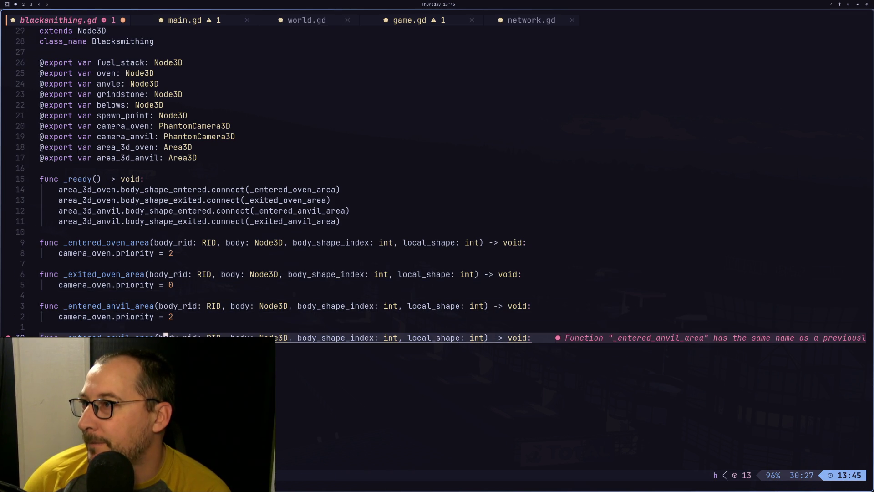
key("g")
key("k")
key("g")
key("k")
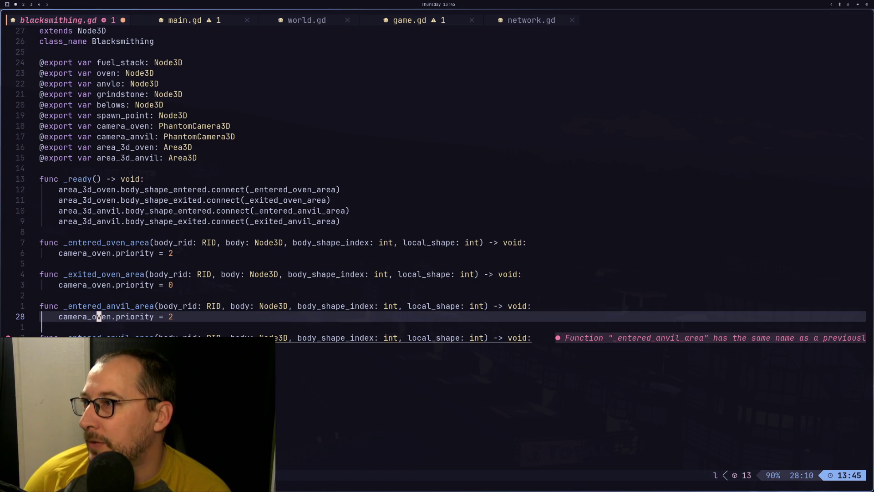
key("a")
key("BackSpace")
key("BackSpace")
key("BackSpace")
type("anf")
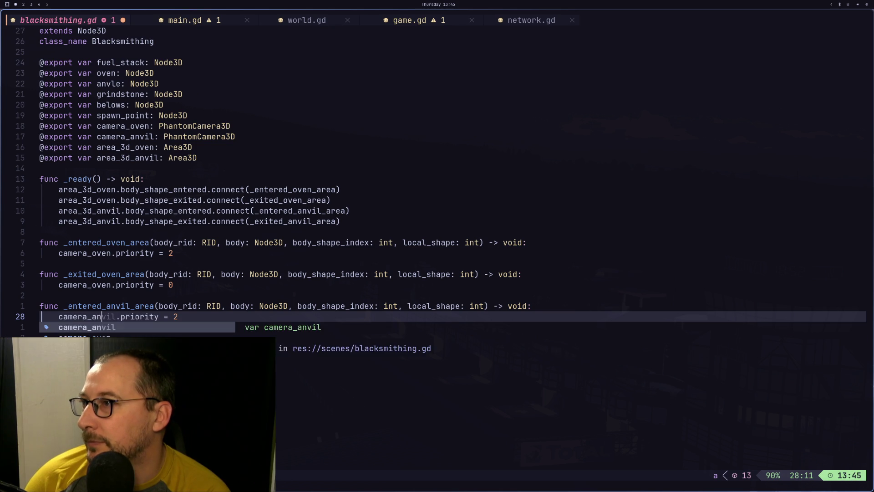
key("Return")
Look over the duplicate anvil handler's name, then save blacksmithing.gd with :w.
key("Escape")
key("j")
key("j")
key("j")
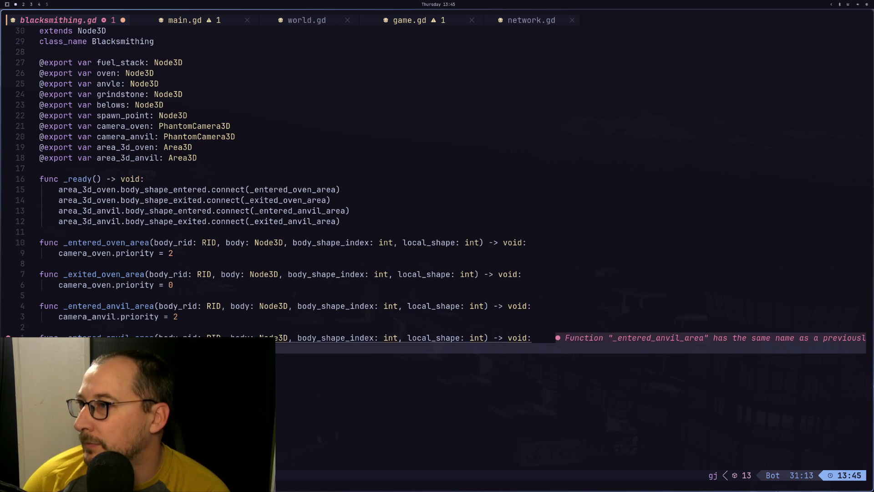
key("h")
key("h")
key("h")
key("Escape")
key("l")
key("l")
key("l")
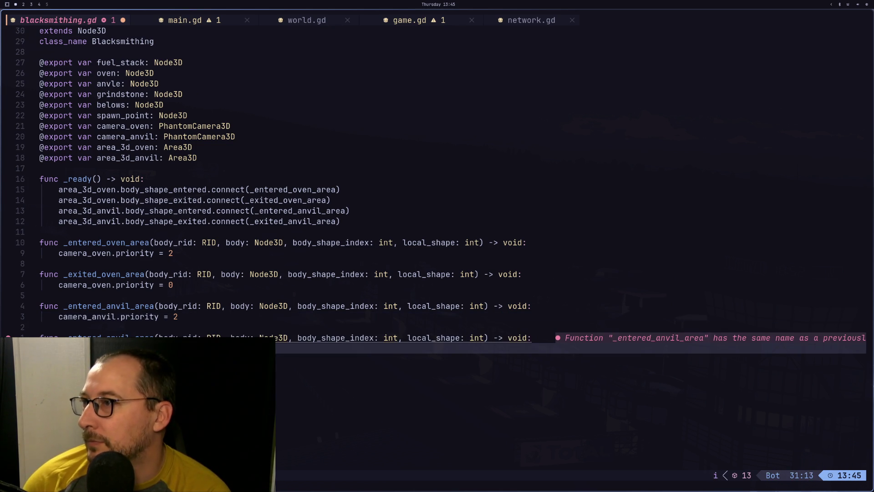
key("l")
key("l")
key("l")
key("a")
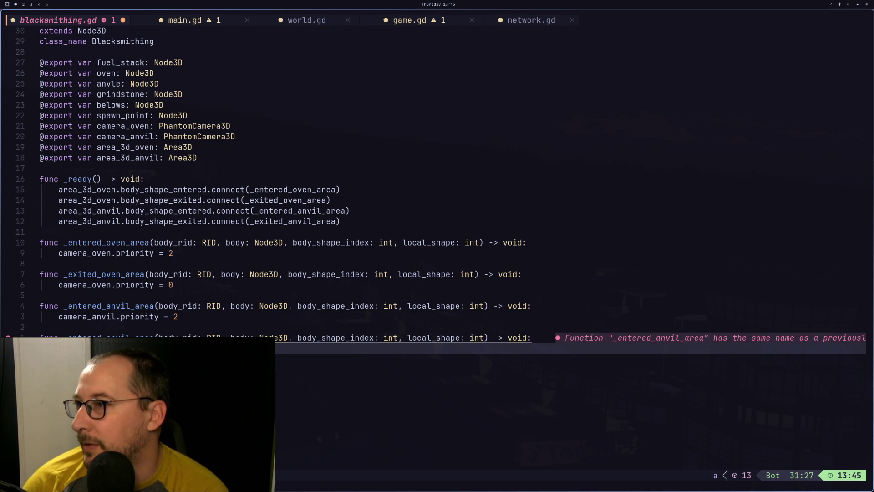
key("Escape")
key("g")
key("k")
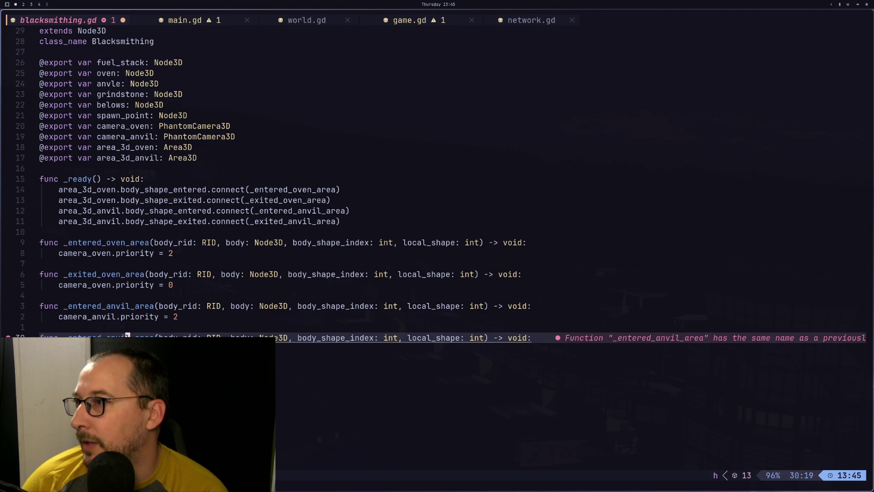
type("blctaexit")
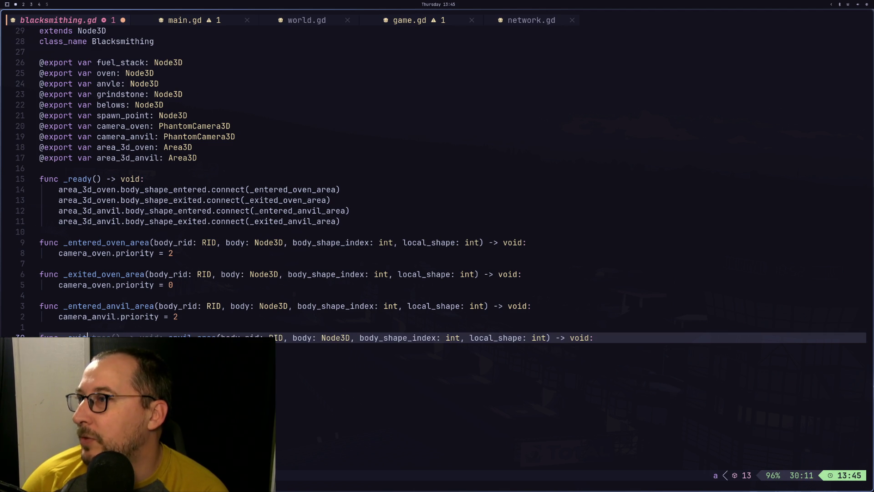
key("Escape")
type(":w")
key("Return")
key("super+2")
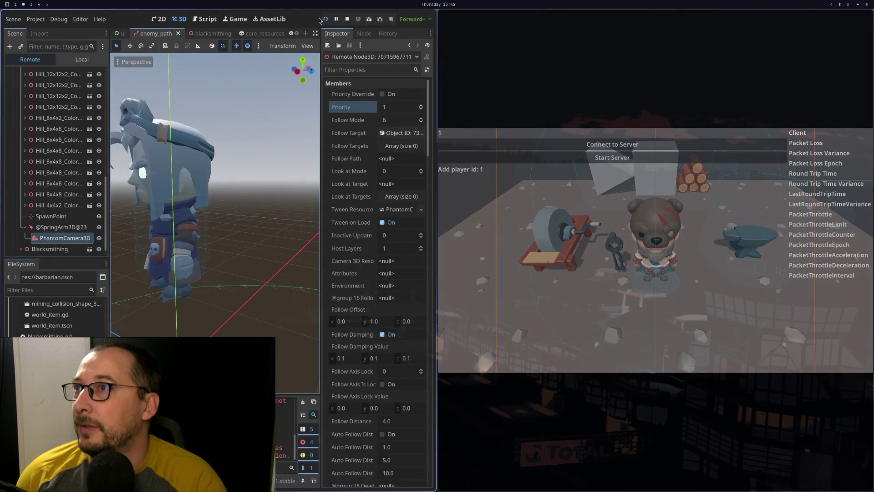
Reload the running game and inspect AnvilCamera3D's live priority in the Remote tree.
left_click(326, 19)
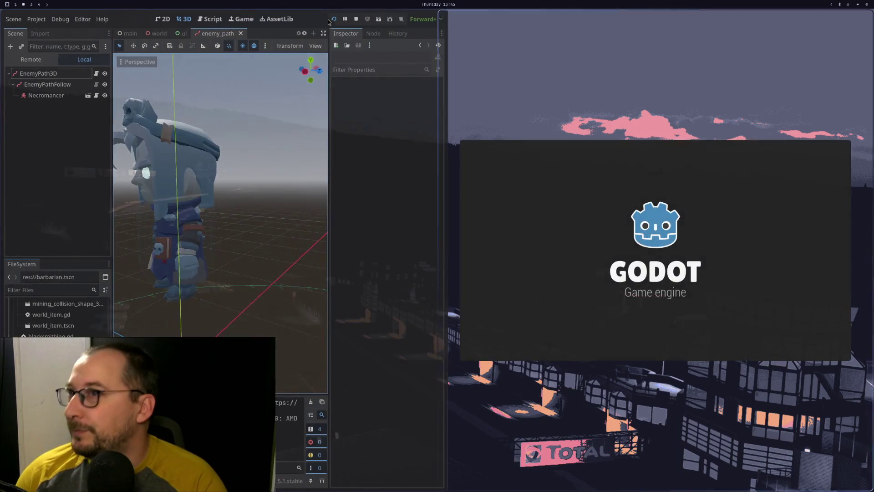
key("super+1")
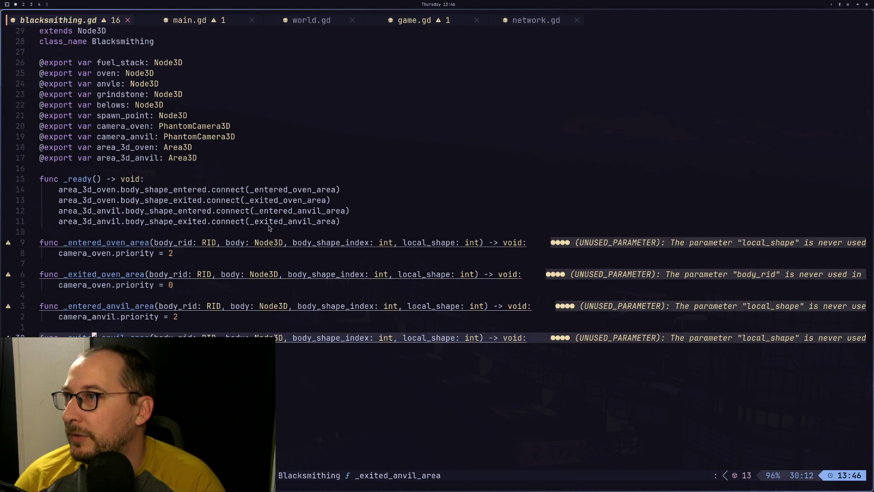
key("super+2")
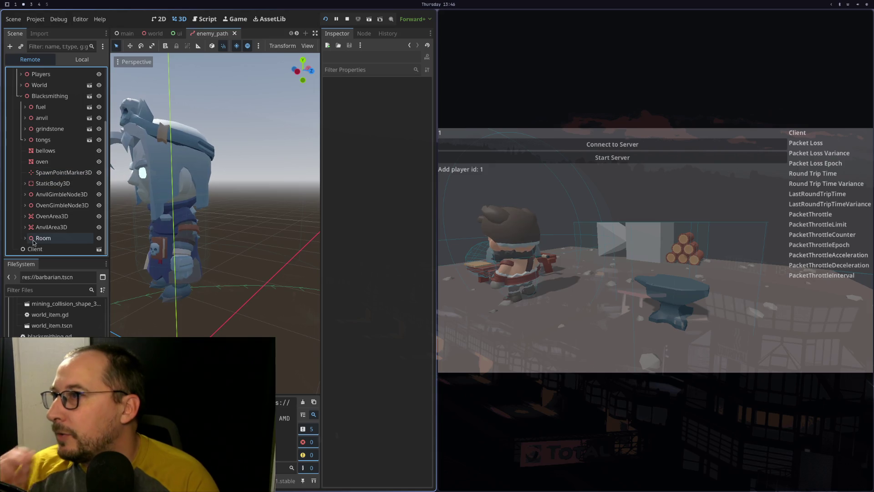
left_click(21, 227)
left_click(25, 205)
left_click(25, 194)
left_click(53, 206)
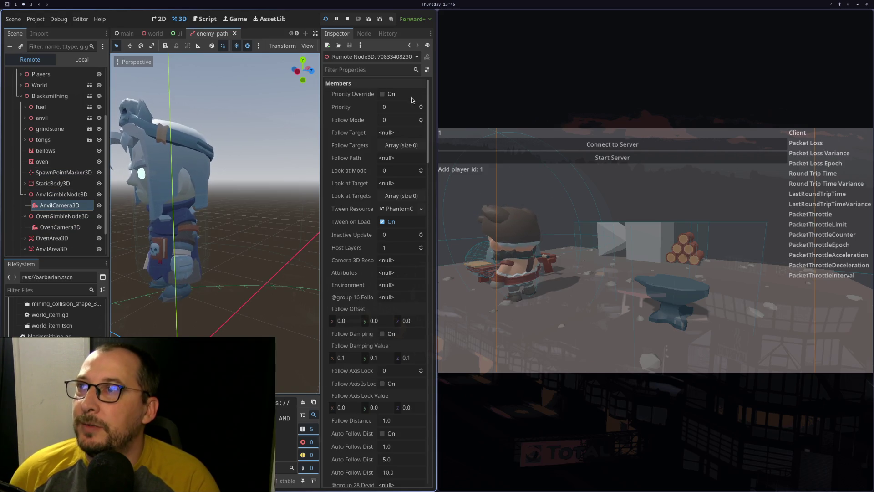
left_click(421, 108)
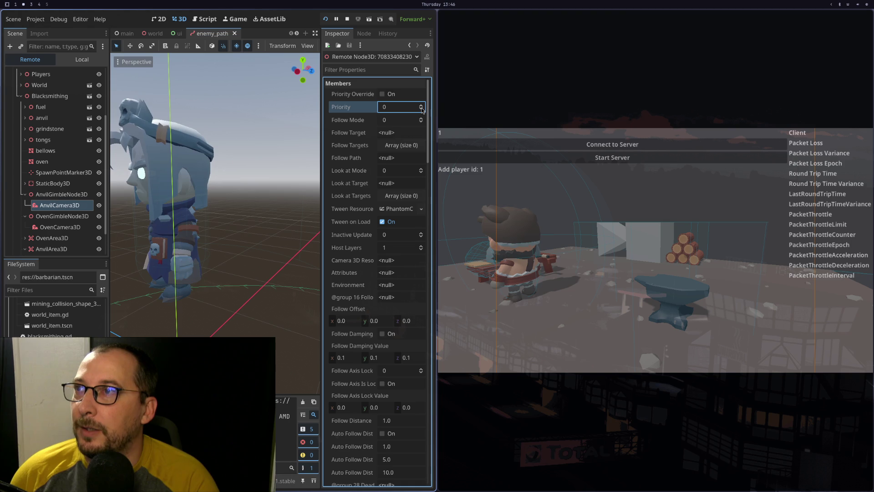
Inspect the player's PhantomCamera3D under World, then open the world scene tab.
scroll(39, 161, "up", 4)
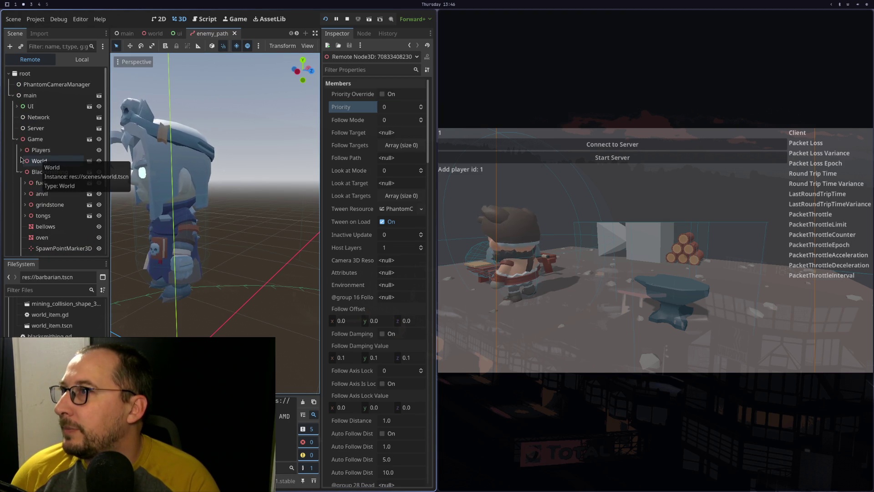
left_click(21, 159)
scroll(25, 162, "down", 5)
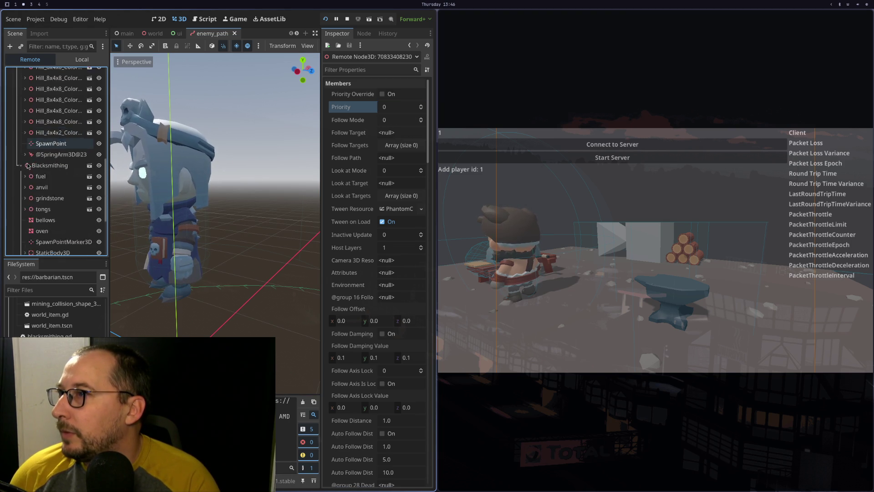
scroll(28, 166, "up", 2)
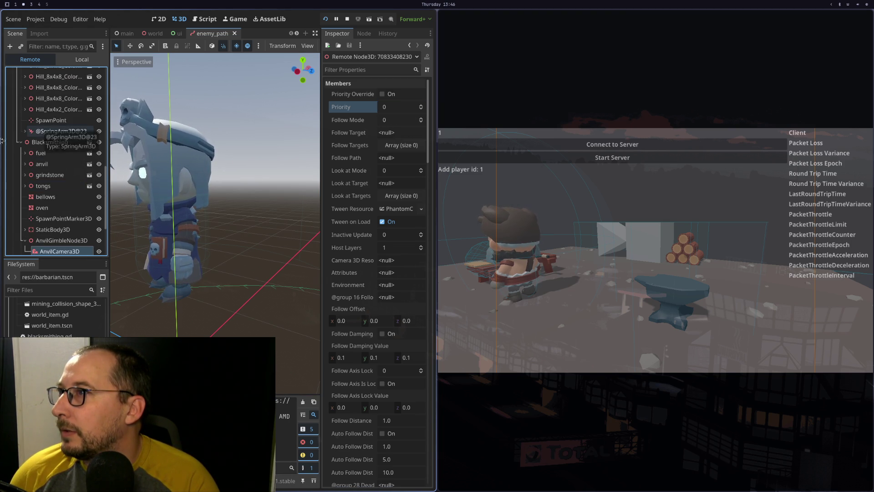
left_click(25, 131)
left_click(66, 142)
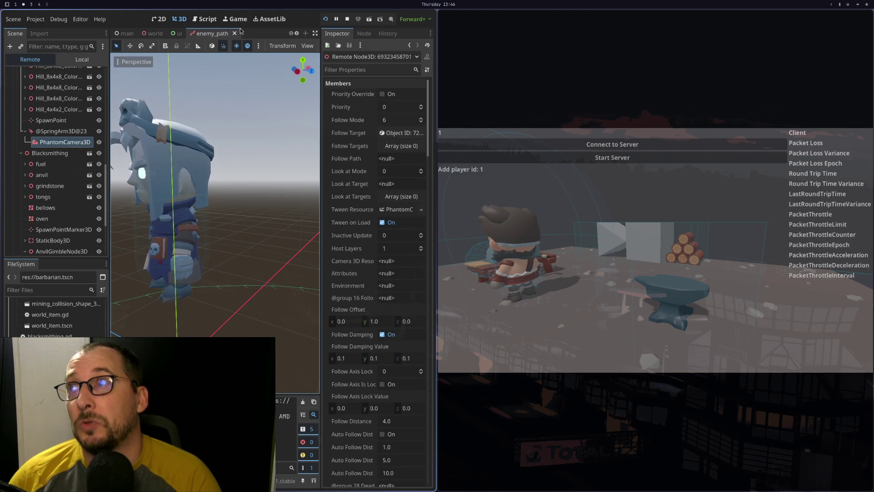
left_click(154, 33)
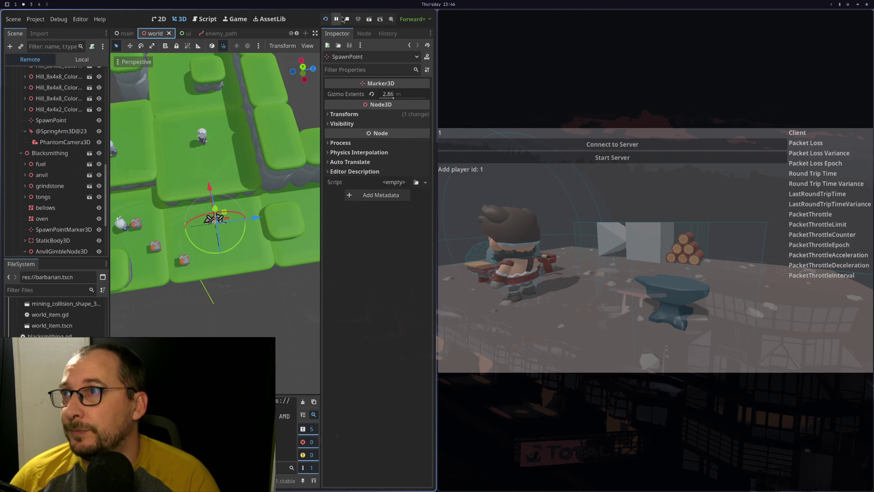
Stop the running game and relaunch it with Run Project (F5).
left_click(347, 18)
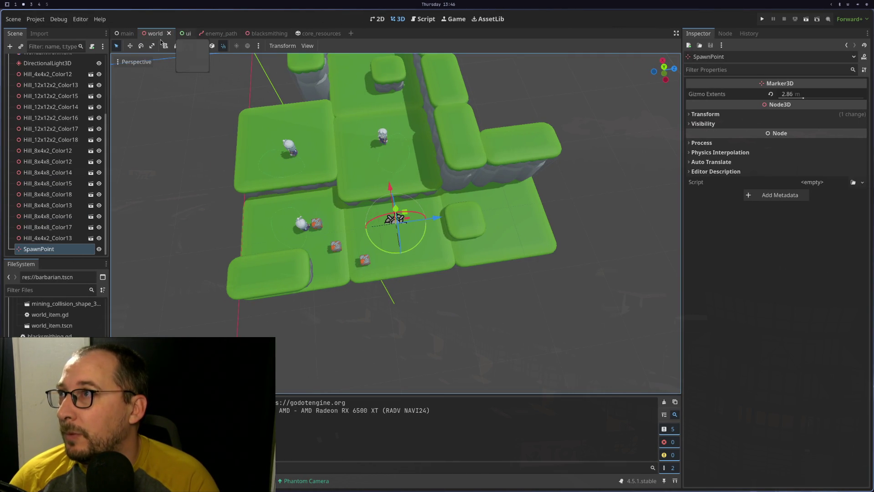
scroll(65, 93, "up", 5)
scroll(66, 93, "down", 5)
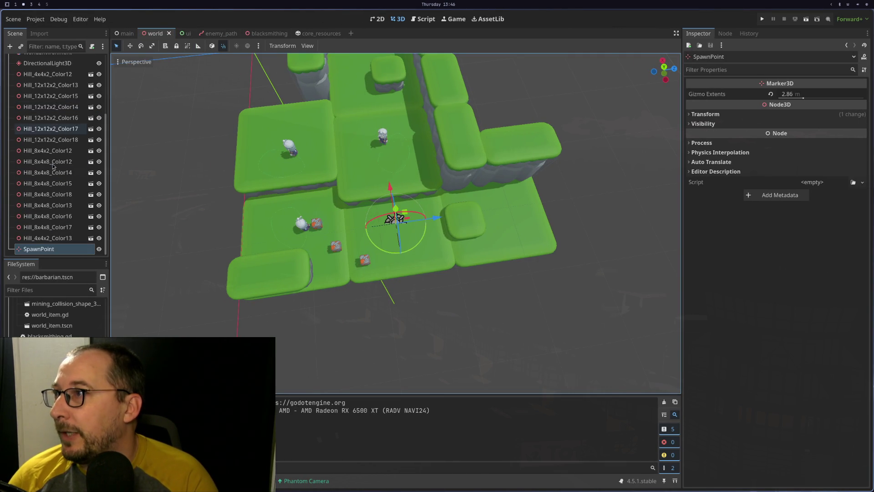
scroll(38, 237, "up", 5)
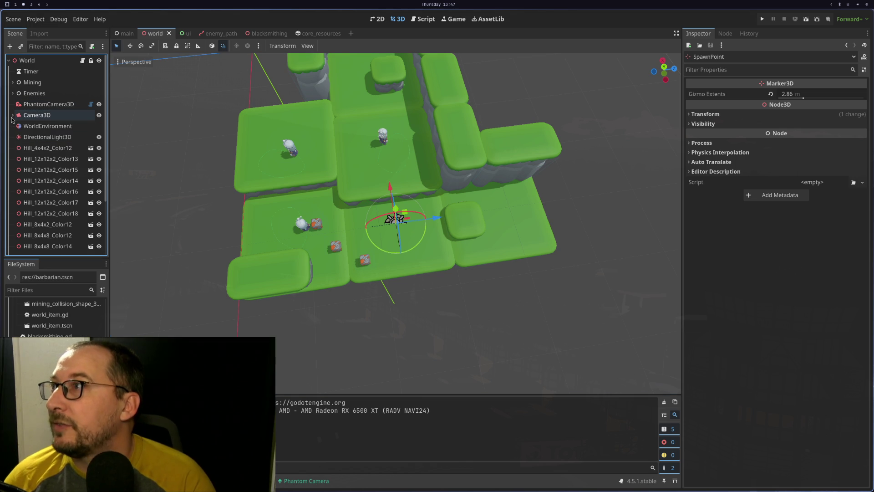
scroll(16, 115, "down", 5)
scroll(15, 115, "up", 5)
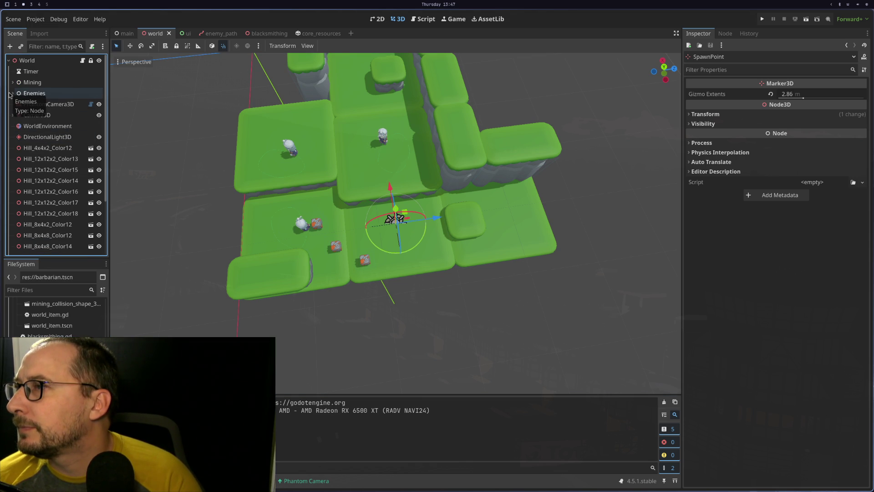
scroll(9, 95, "down", 5)
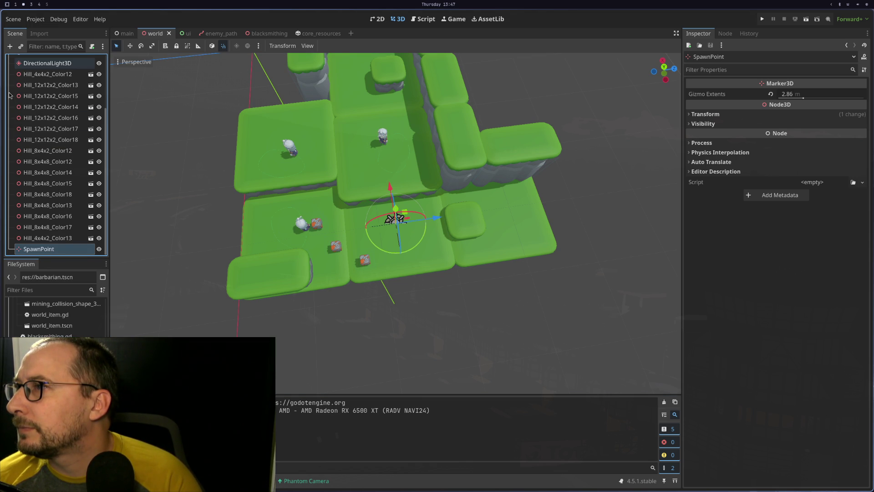
scroll(10, 94, "up", 5)
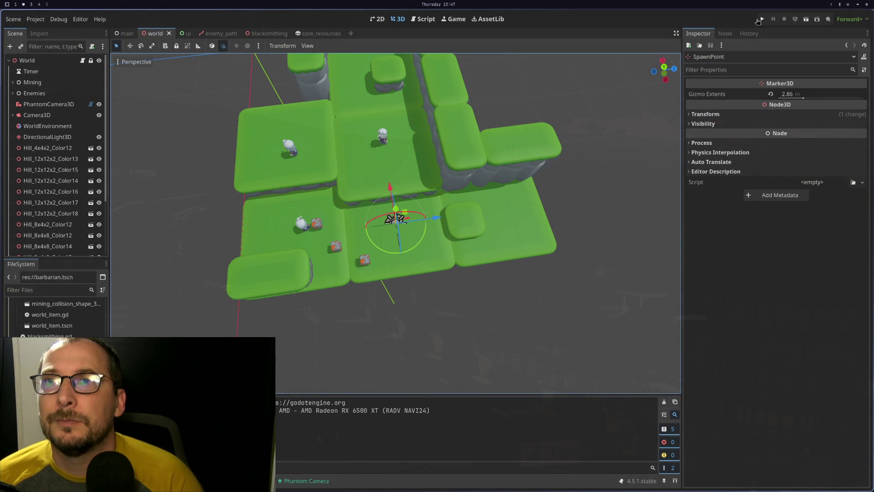
left_click(758, 20)
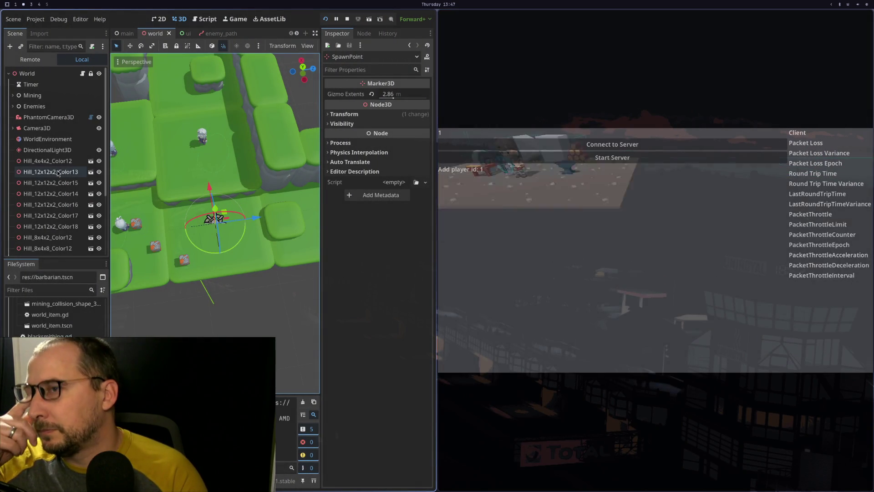
Expand Game > World in the Remote tree to inspect the SpringArm3D and its child.
left_click(30, 59)
left_click(15, 139)
left_click(21, 161)
scroll(36, 213, "down", 5)
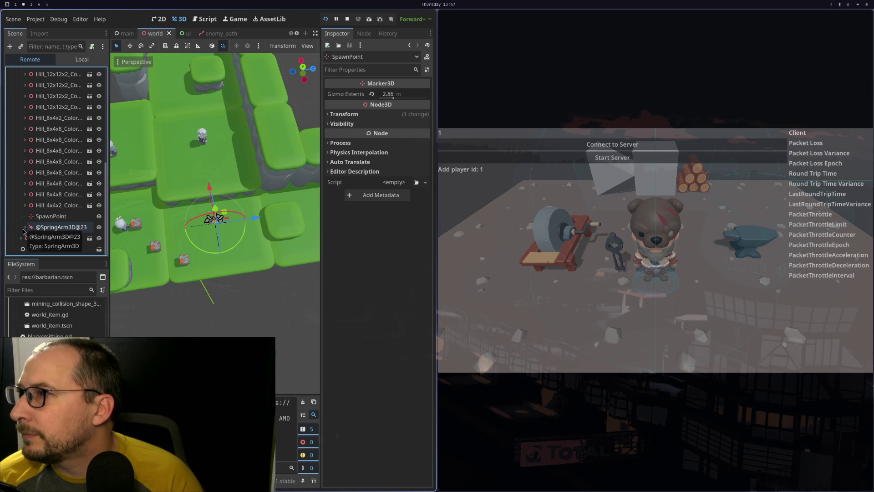
left_click(25, 227)
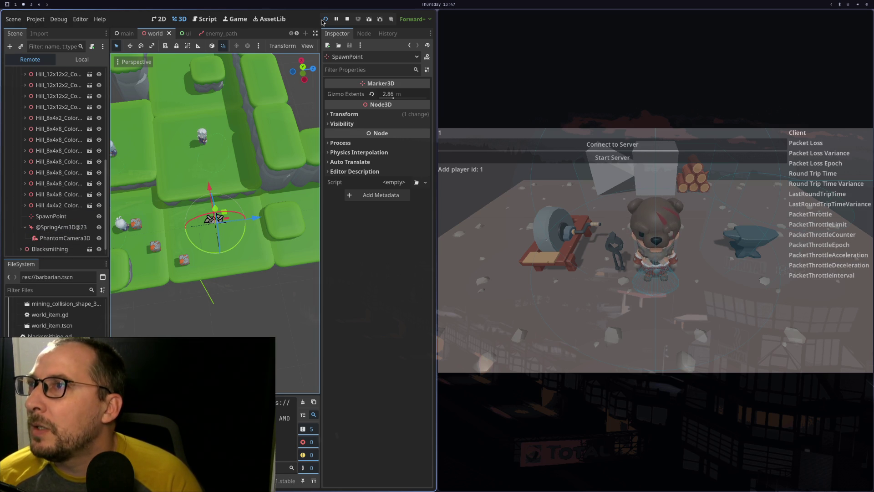
scroll(46, 219, "up", 10)
scroll(45, 217, "up", 3)
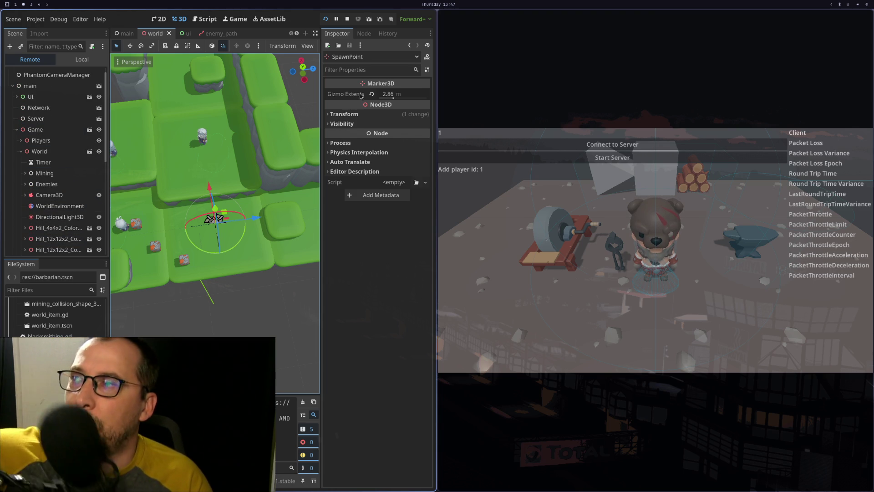
Stop the game, type then clear 'spr' in Filter Files, and start a Neovim search for 'spring'.
left_click(346, 19)
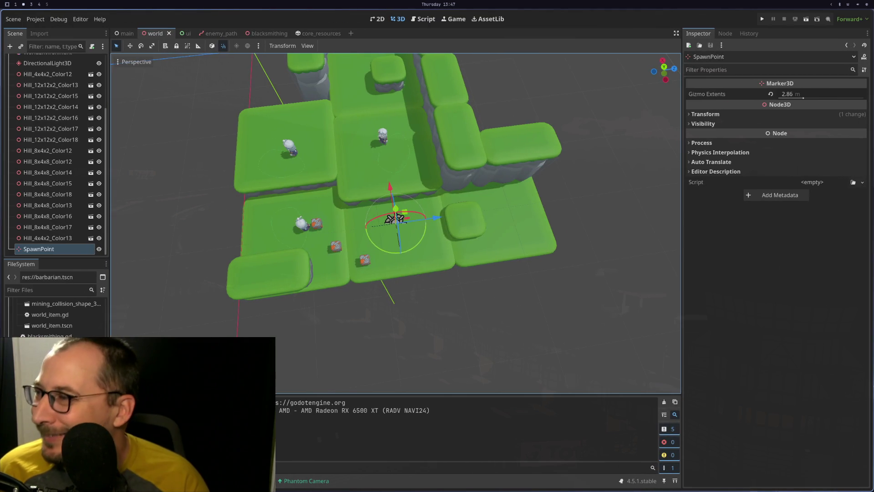
left_click(38, 292)
type("sprin")
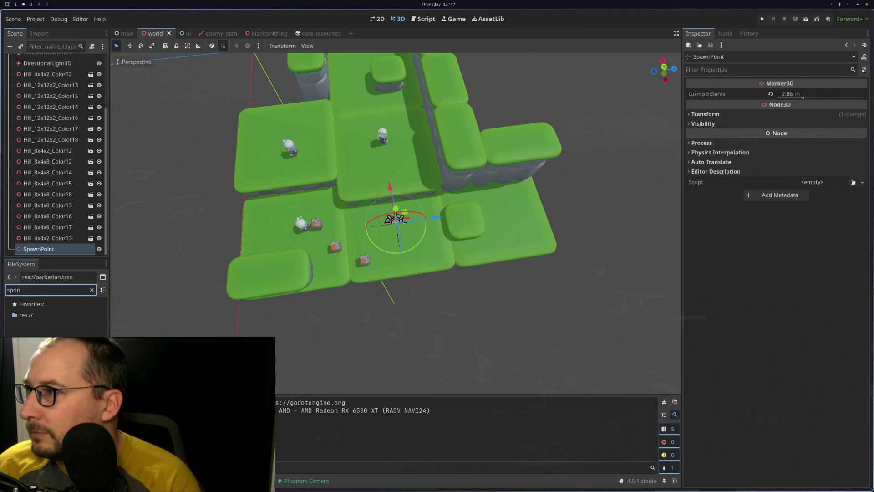
key("BackSpace")
key("BackSpace")
key("BackSpace")
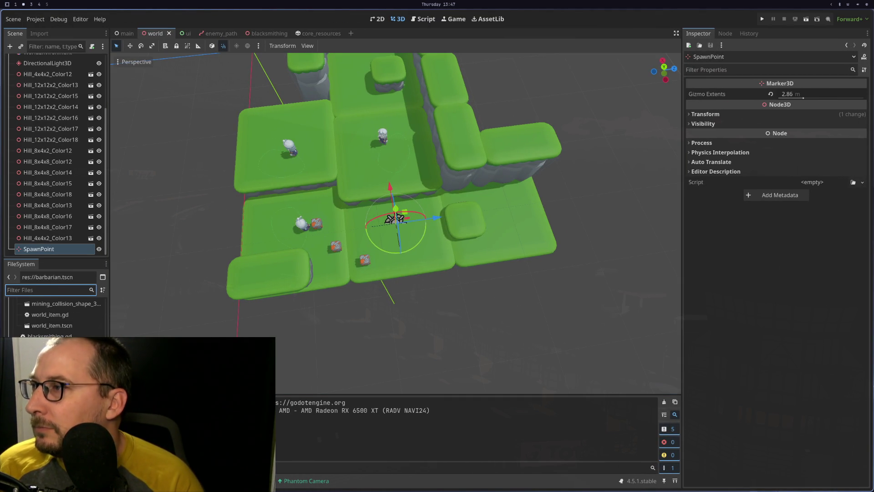
key("super+1")
key("space")
type("s")
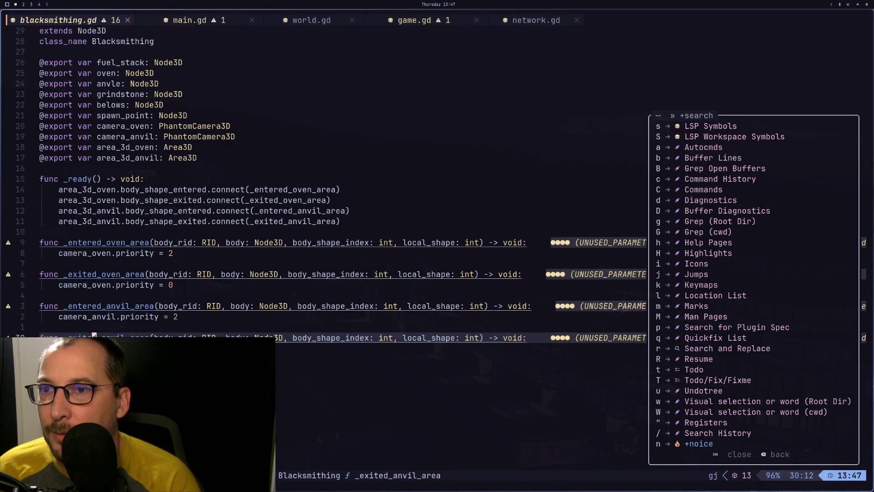
type("pr")
type("spring")
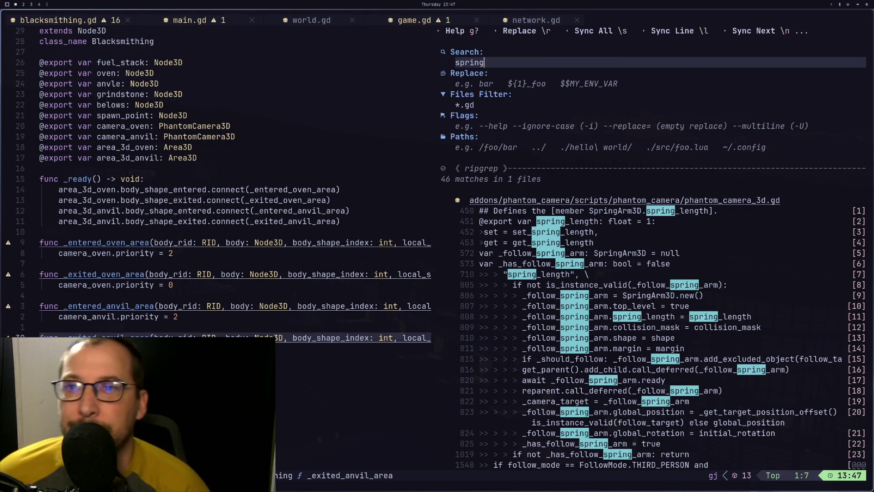
Review the 'spring' search results, close the panel, and cycle buffers to game.gd.
scroll(792, 413, "down", 12)
scroll(791, 413, "up", 12)
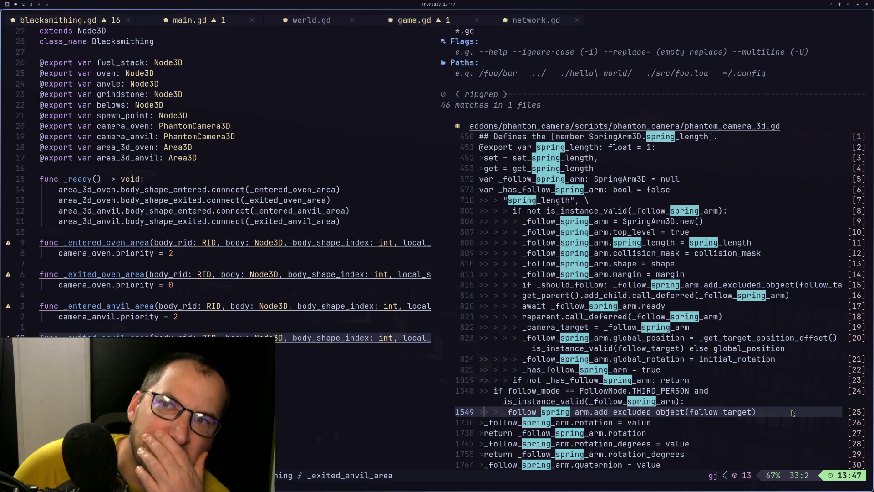
key("Escape")
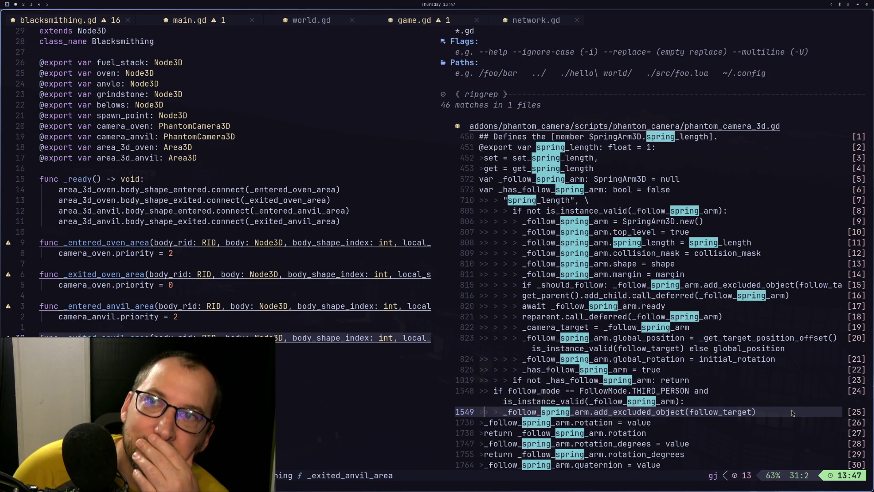
key("Escape")
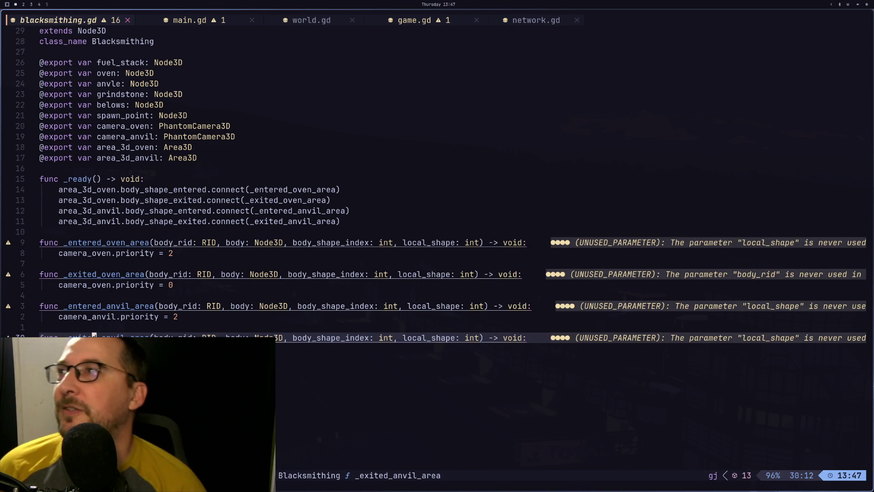
key("g")
key("n")
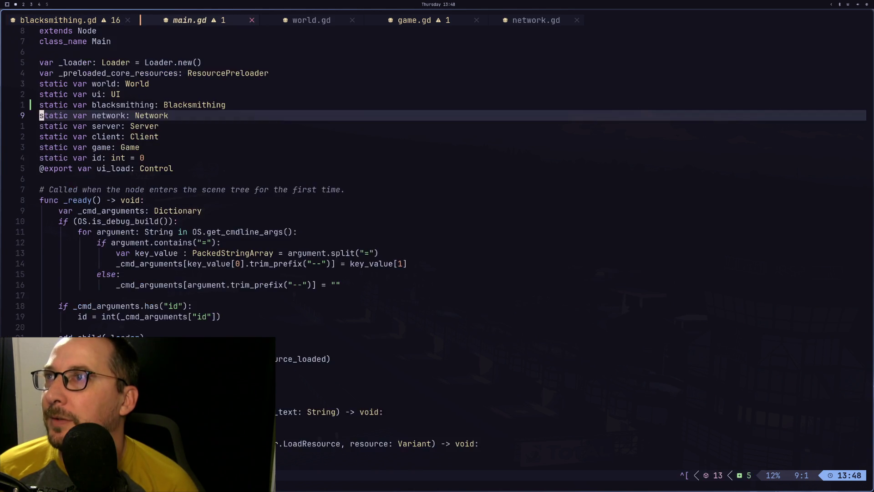
key("g")
key("n")
key("g")
key("n")
Look over add_player in game.gd, then switch to the Phantom Camera docs Priority page.
key("j")
key("j")
key("j")
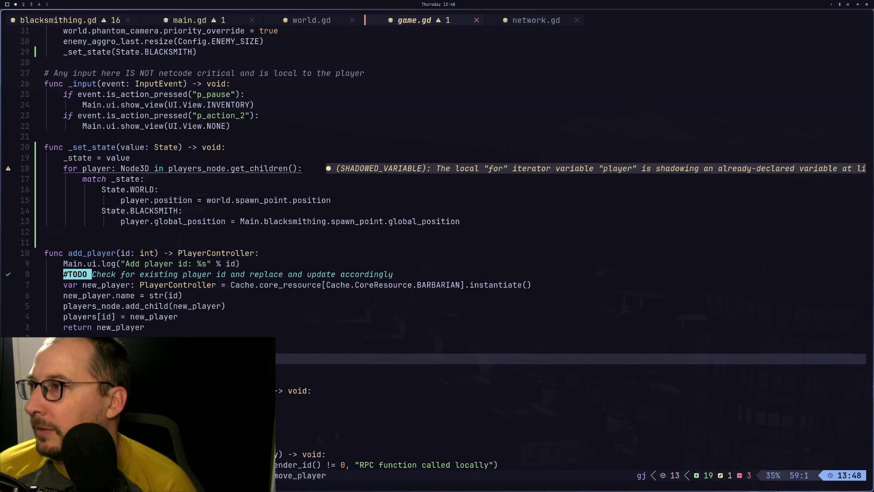
key("k")
key("k")
key("k")
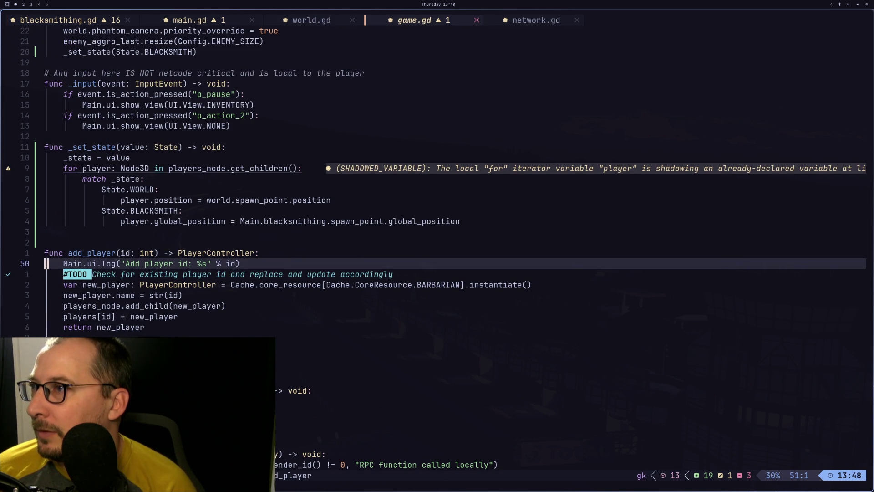
key("f")
key("s")
key("Escape")
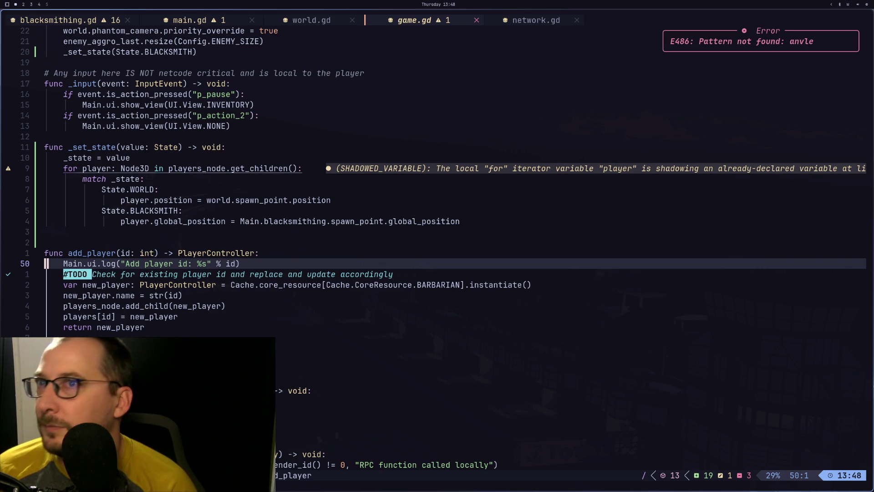
key("super+2")
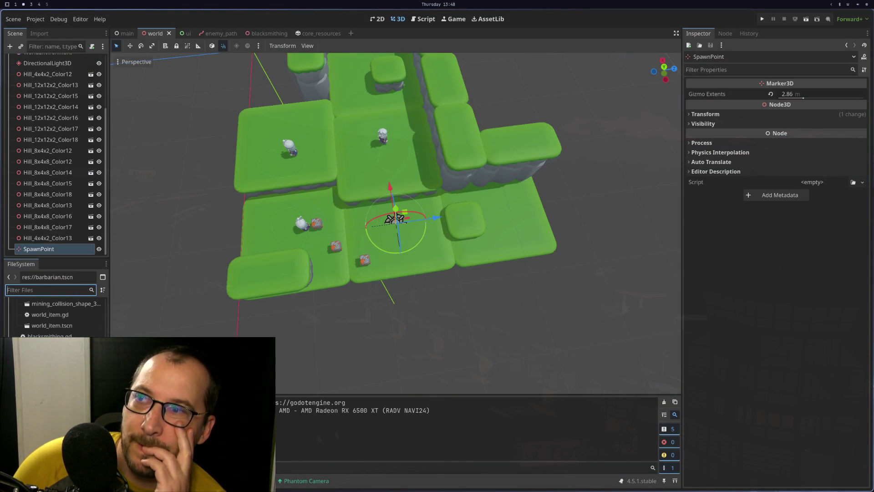
key("super+1")
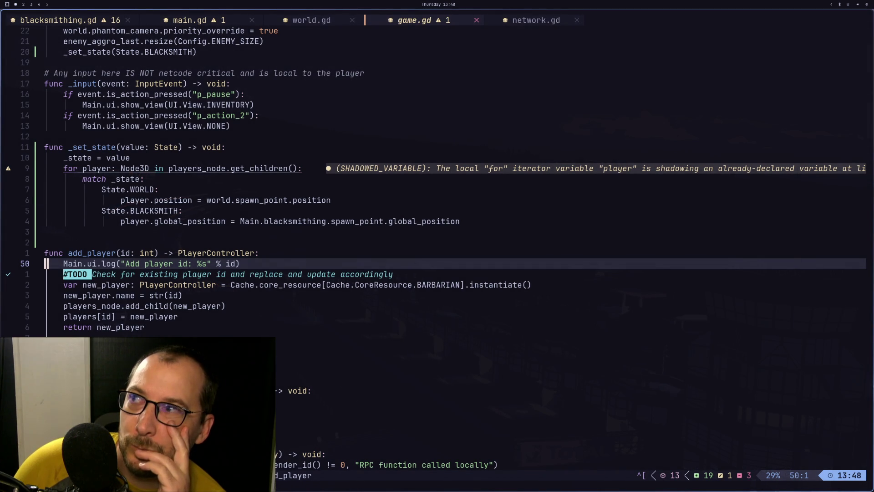
key("super+3")
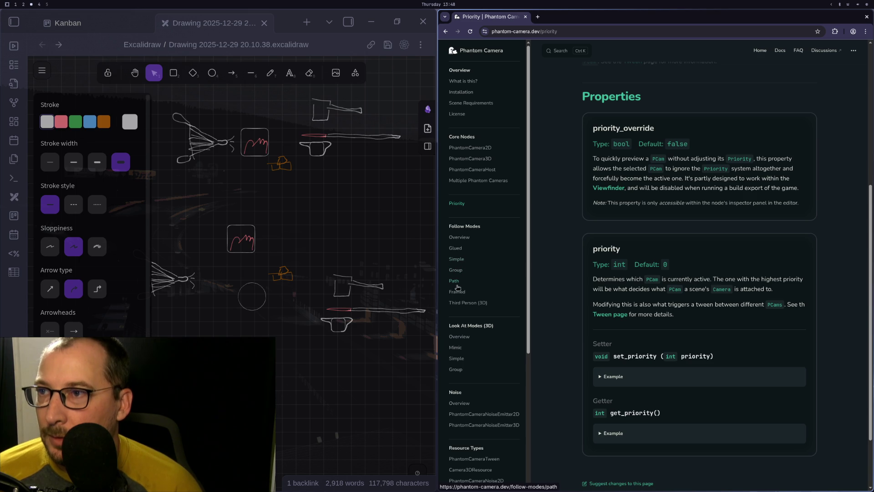
Read the Third Person (3D) Follow Mode docs page, then return to Neovim.
left_click(466, 304)
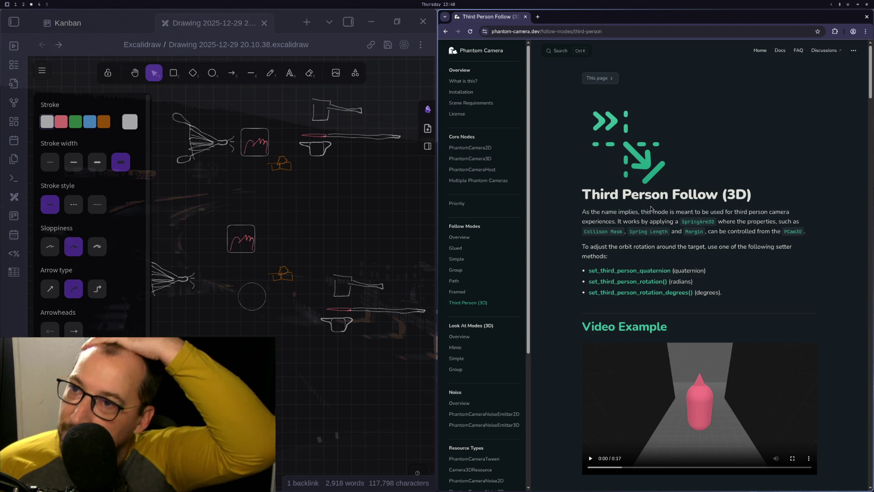
key("super+1")
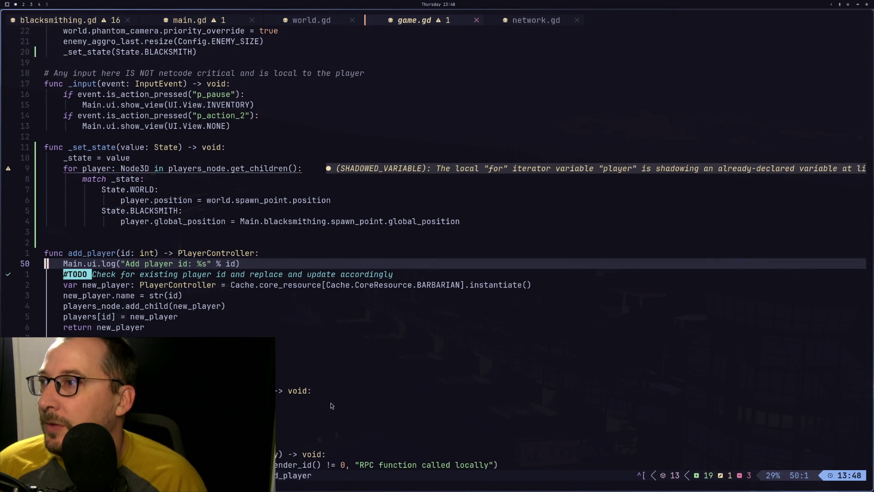
Run a project-wide grug-far search for 'third_person' and scan the results.
key("space")
key("s")
type("r")
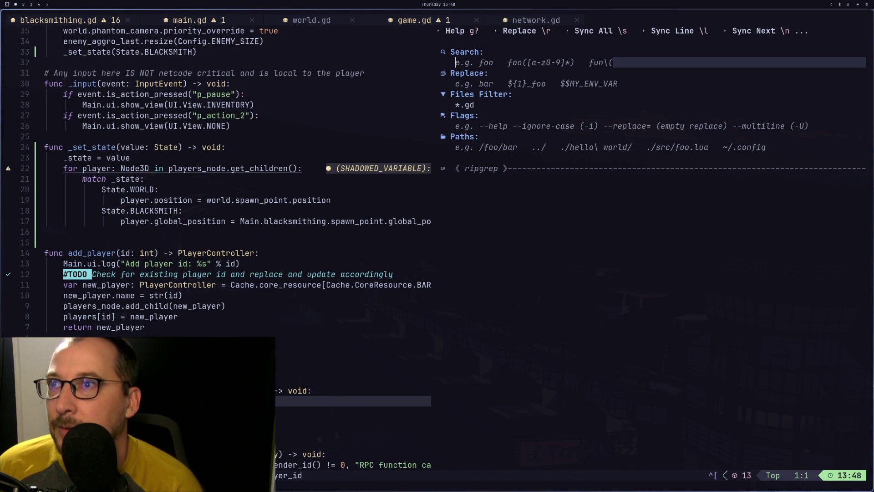
type("third_")
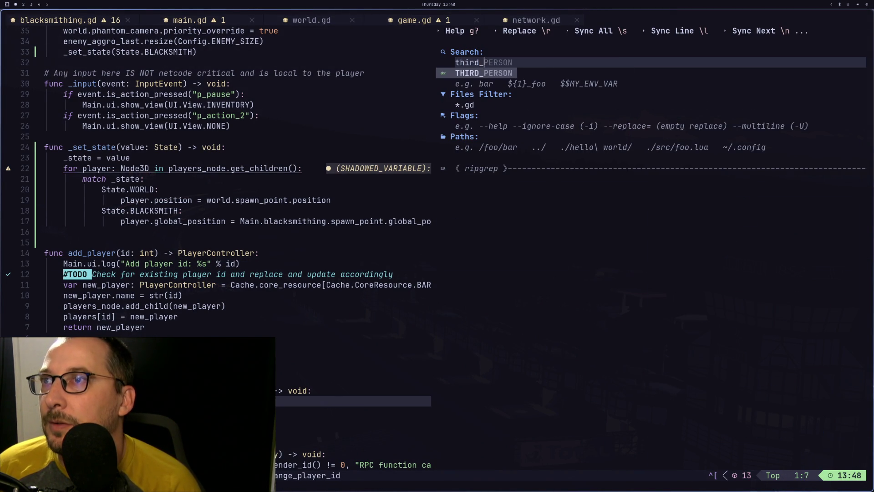
type("person")
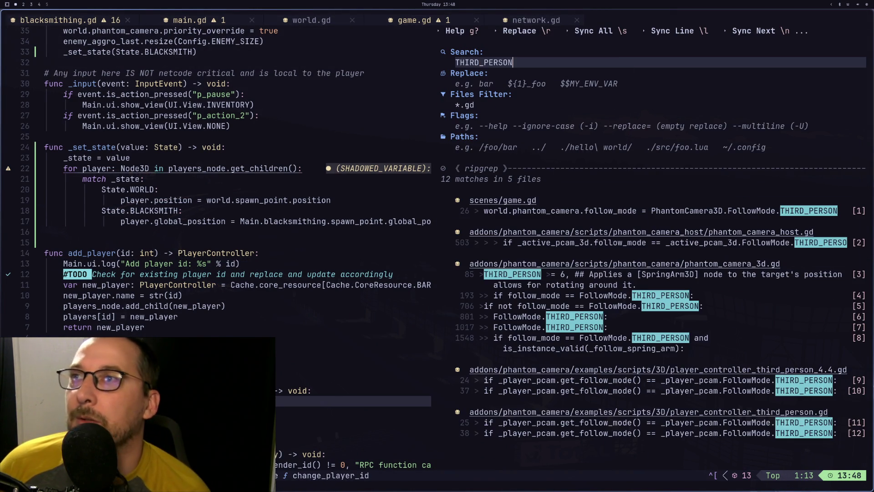
scroll(577, 237, "down", 10)
scroll(577, 237, "up", 10)
key("BackSpace")
key("BackSpace")
key("BackSpace")
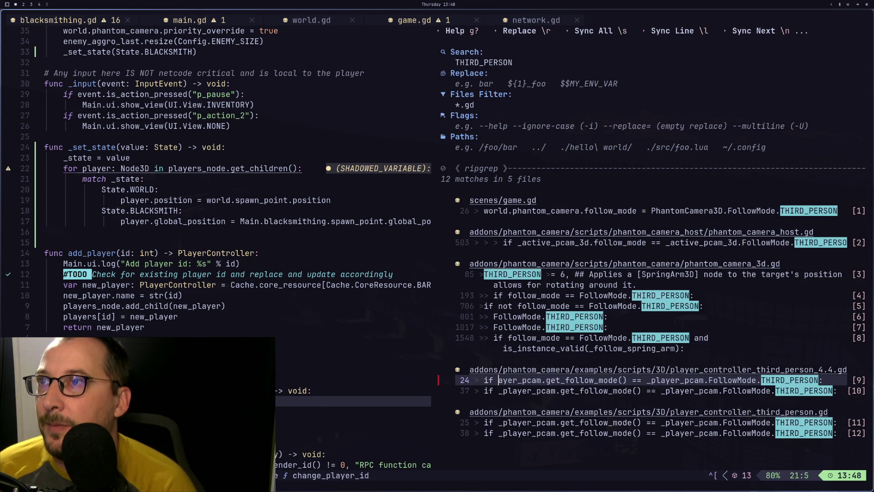
key("Escape")
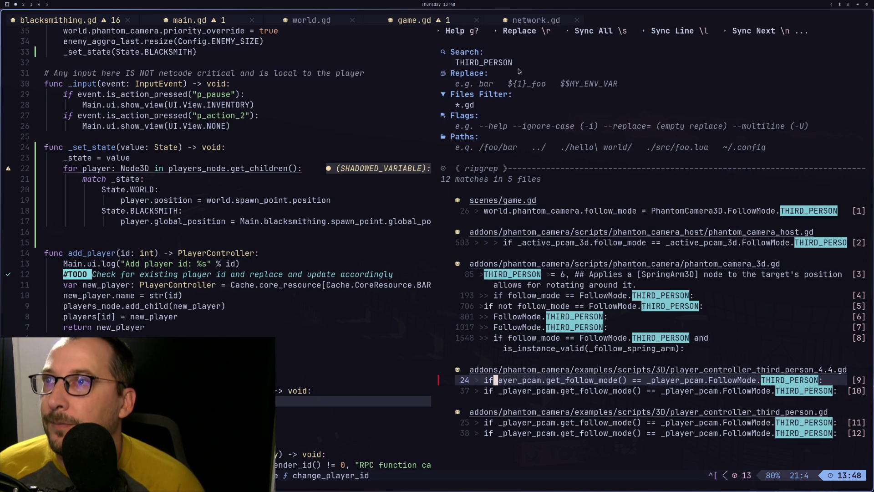
Retype the query as lowercase 'third_person', finding 25 matches in 4 files.
key("g")
key("g")
key("j")
key("k")
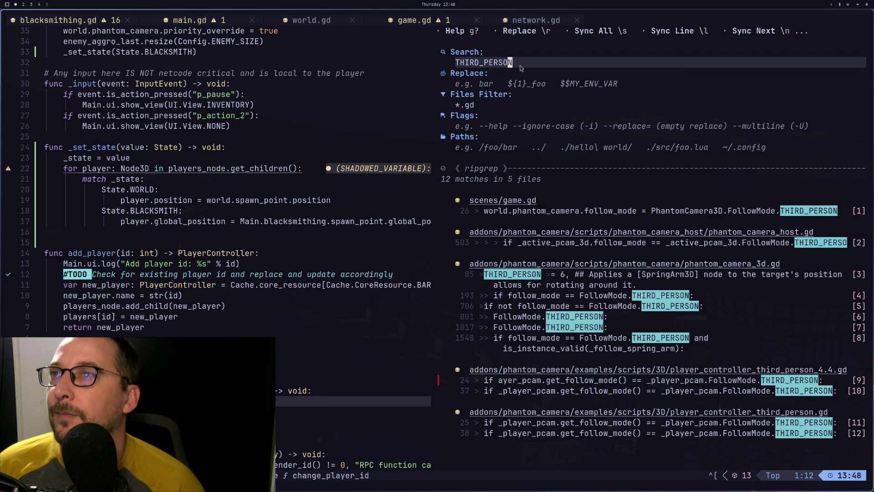
key("A")
key("BackSpace")
key("BackSpace")
key("ctrl+w")
type("t")
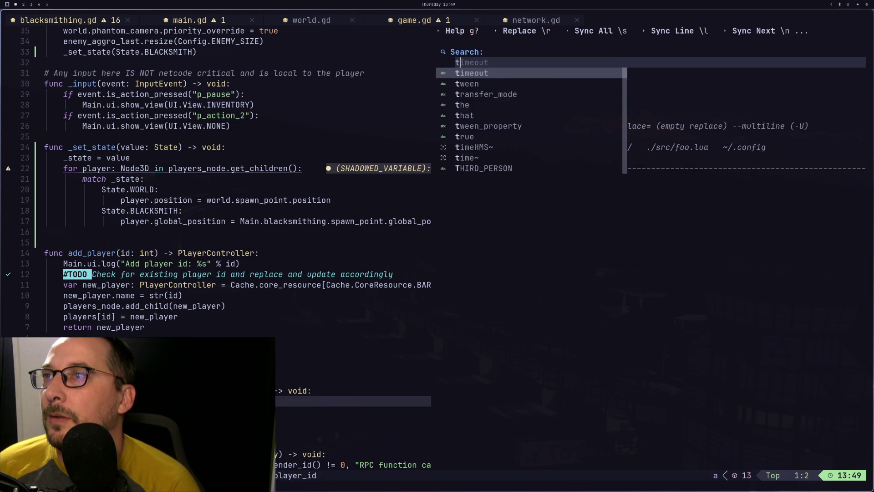
type("hird_person")
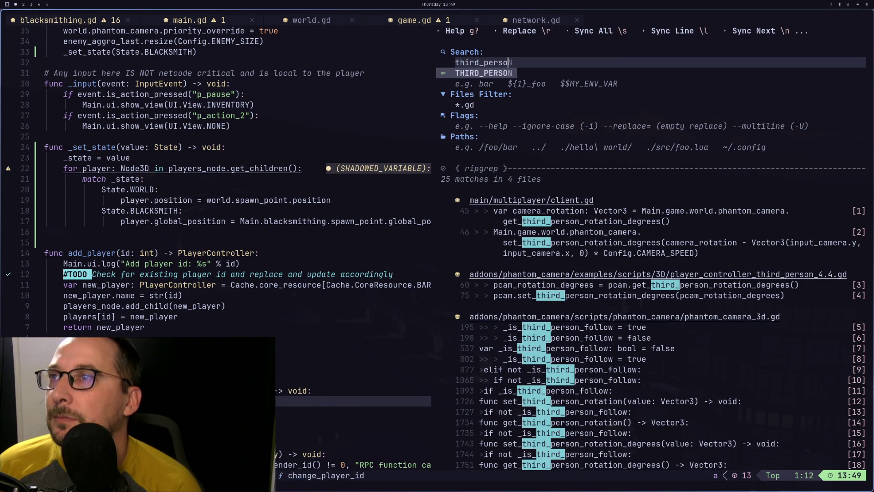
scroll(628, 255, "down", 5)
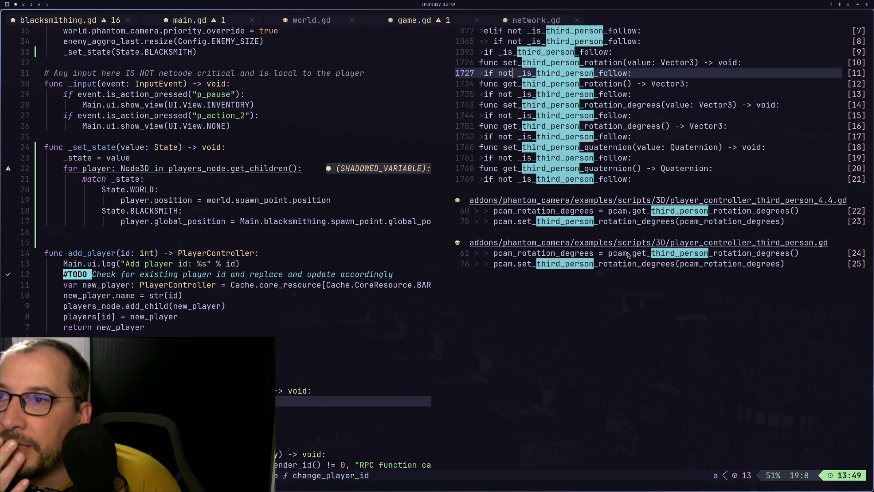
scroll(628, 254, "up", 4)
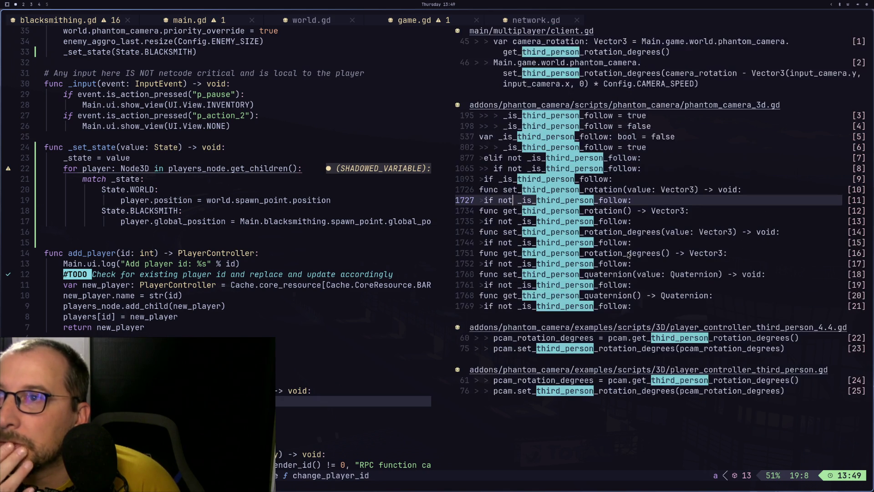
scroll(628, 254, "up", 3)
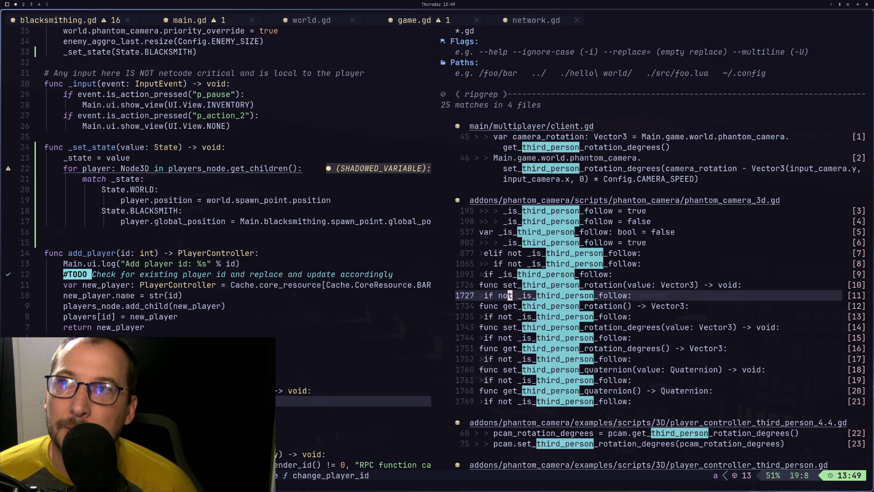
Close the search panel and open the project file finder to look for 'client'.
left_click(304, 182)
left_click(576, 20)
left_click(568, 33)
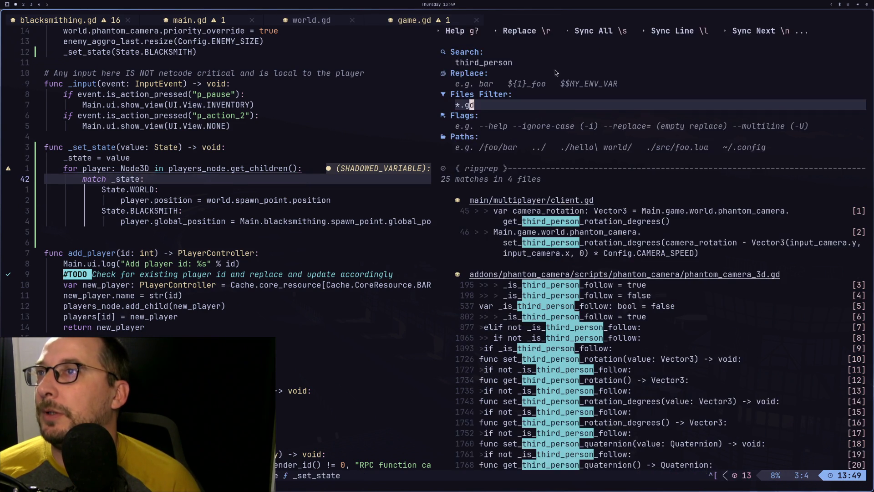
key("Escape")
key("backslash")
key("c")
key("space")
key("space")
Open client.gd, delete the commented-out current_view check lines in _physics_process, and save.
type("clie")
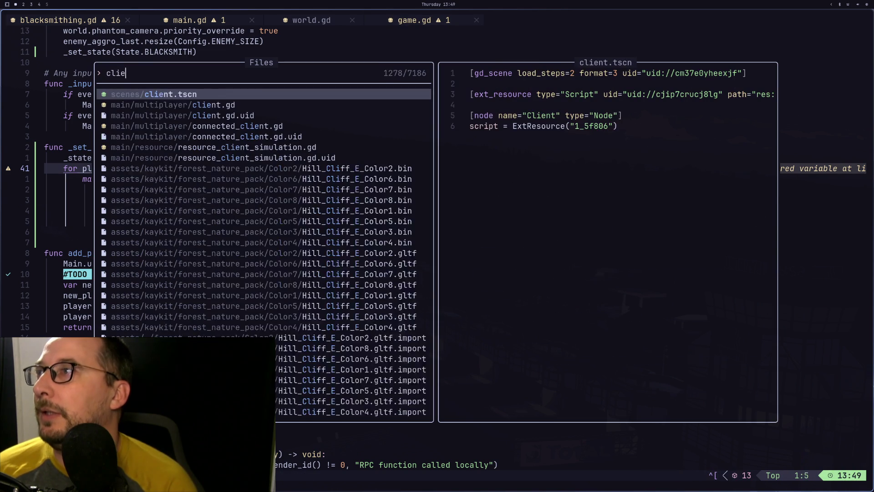
type("nt")
key("Down")
key("Return")
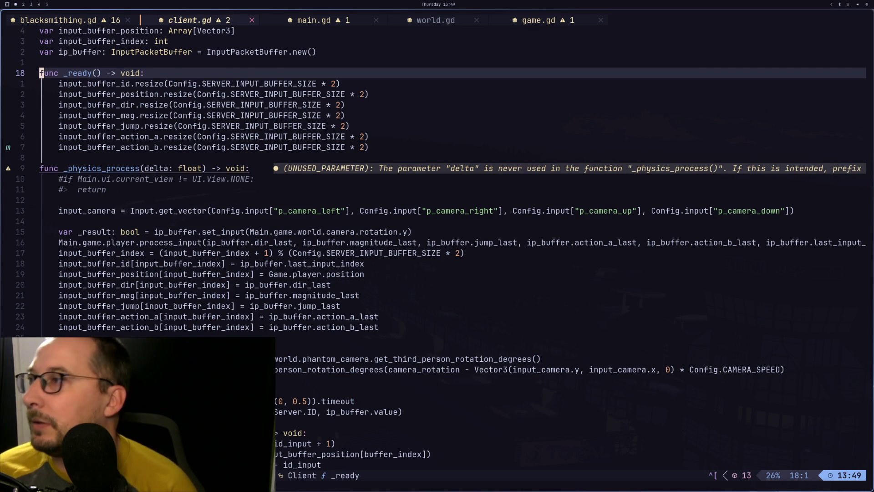
key("j")
key("j")
key("j")
key("k")
key("k")
key("k")
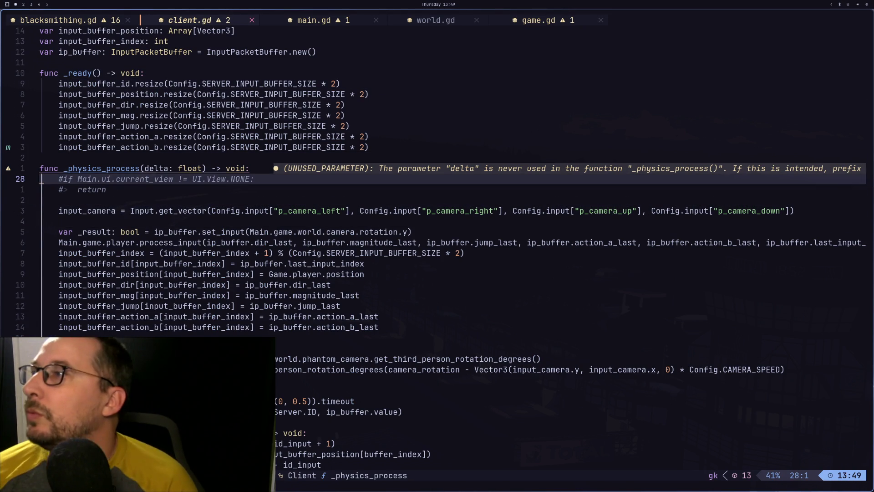
key("d")
key("d")
key("d")
type(":w")
key("Return")
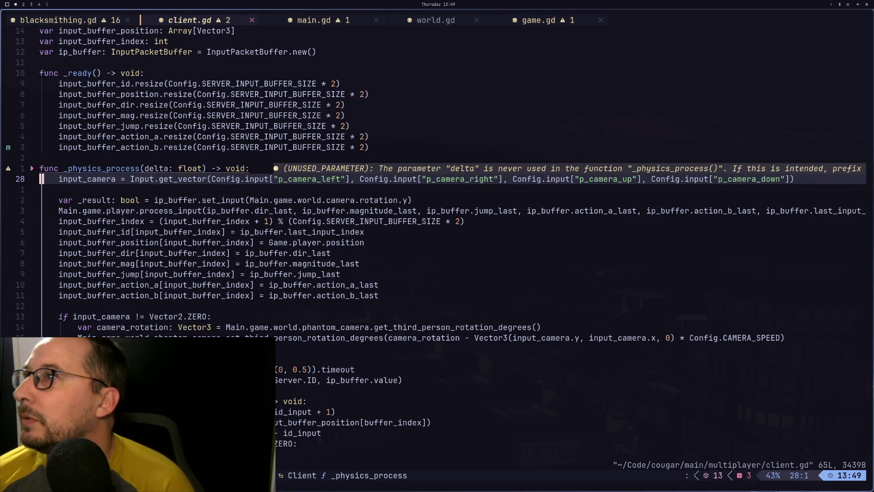
Review the camera_rotation line, then check the PhantomCamera3D node's properties in Godot.
key("j")
key("j")
key("j")
key("k")
key("k")
key("k")
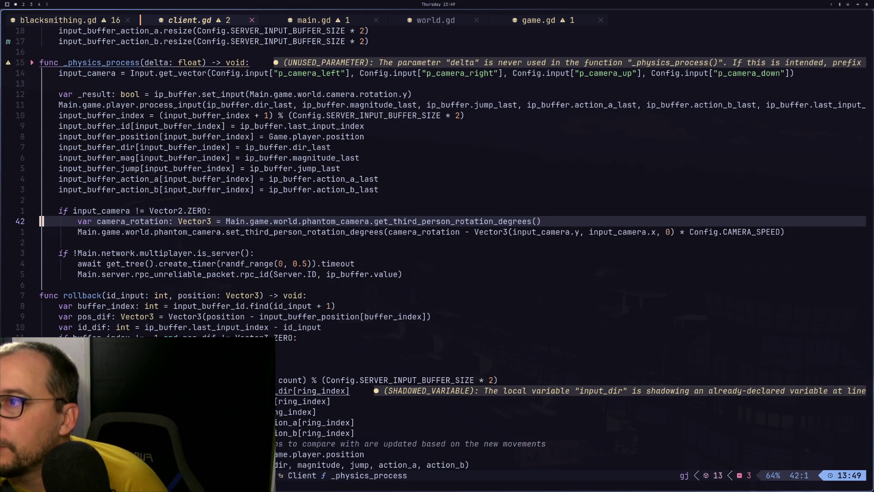
key("super+2")
key("super+3")
key("super+2")
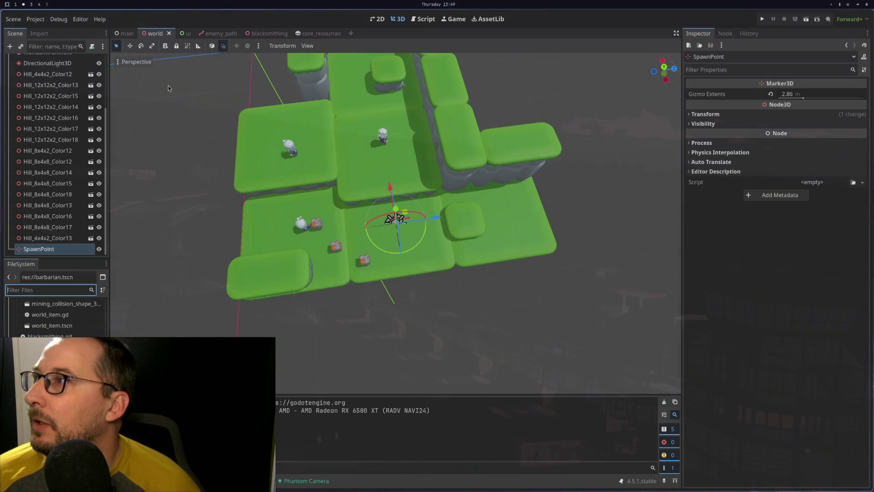
scroll(80, 129, "up", 3)
left_click(55, 104)
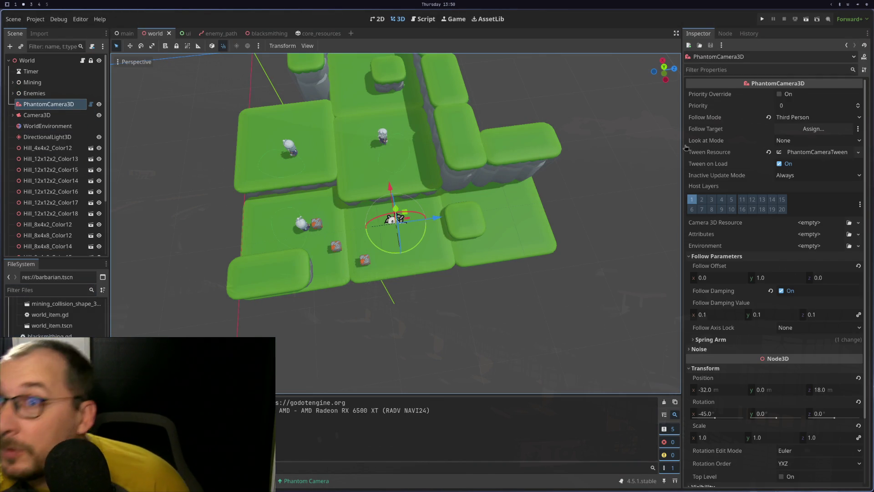
key("super+1")
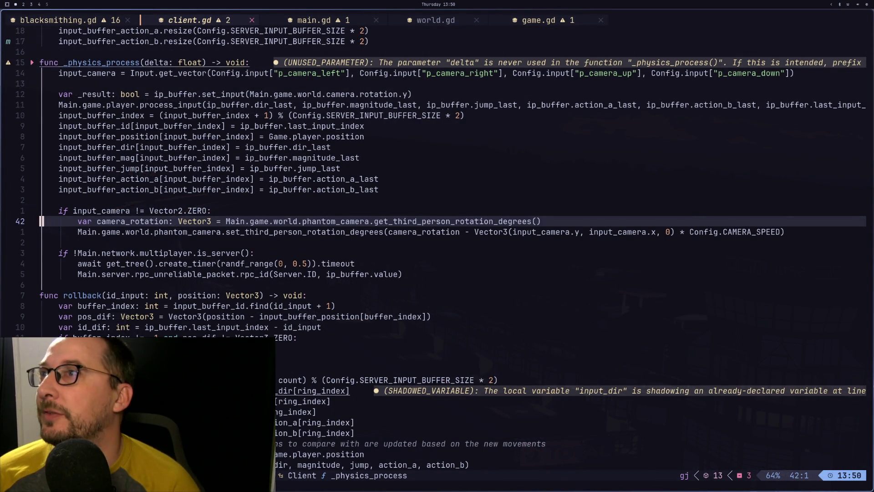
Search the project for follow_target (272 matches in 8 files), then bring up the Phantom Camera docs.
key("space")
type("s")
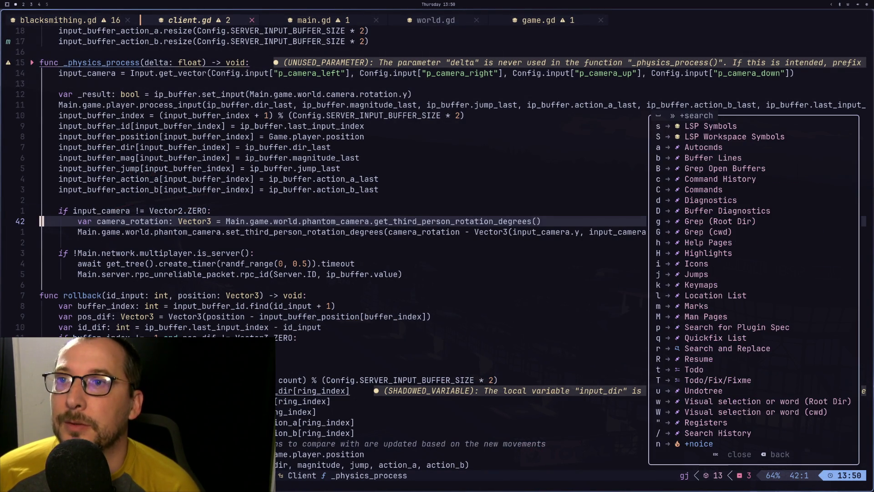
type("rfollow")
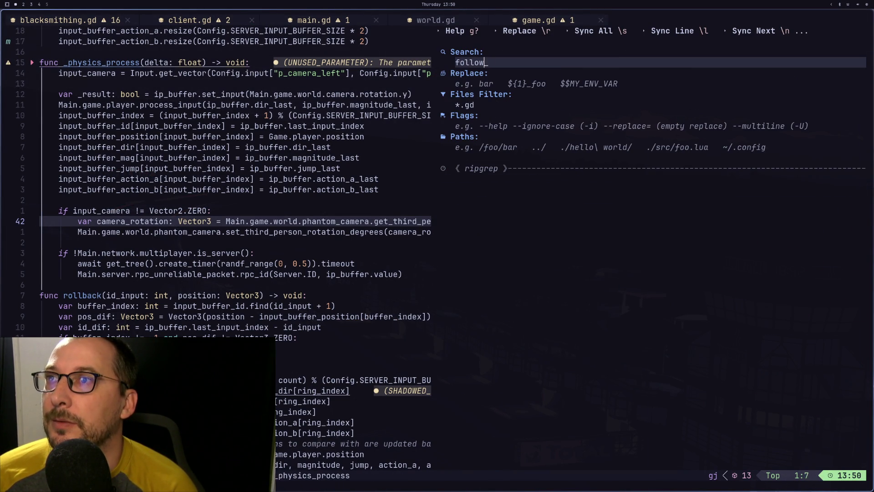
type("_target")
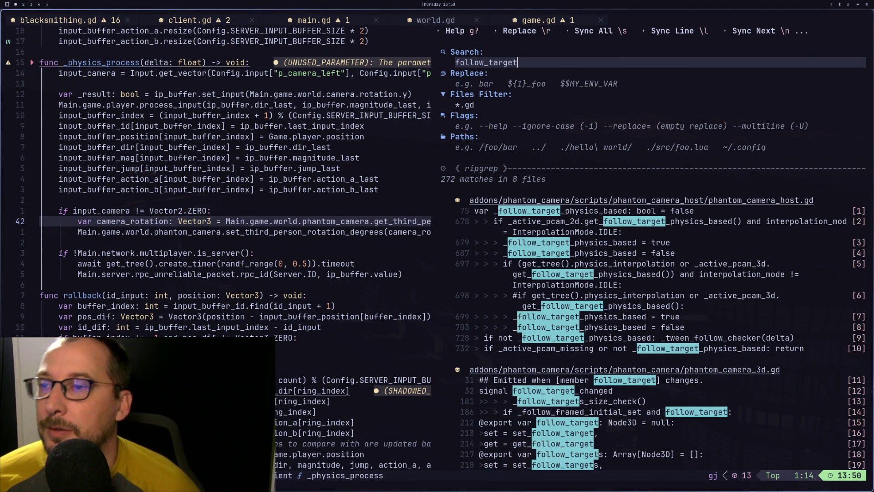
scroll(640, 286, "down", 7)
scroll(640, 286, "down", 20)
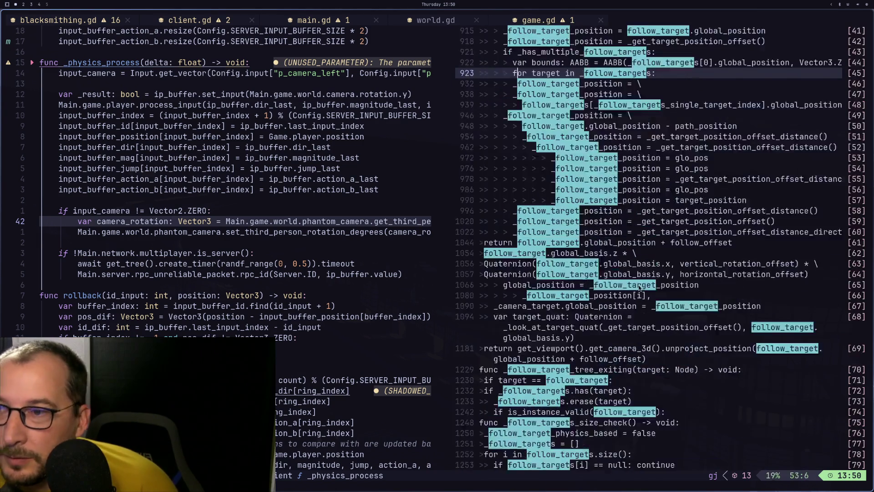
scroll(632, 286, "down", 20)
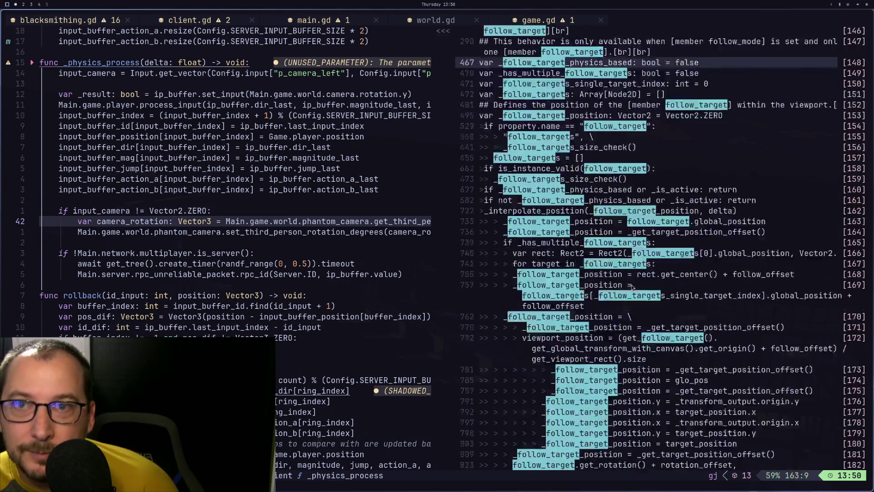
scroll(626, 345, "up", 3)
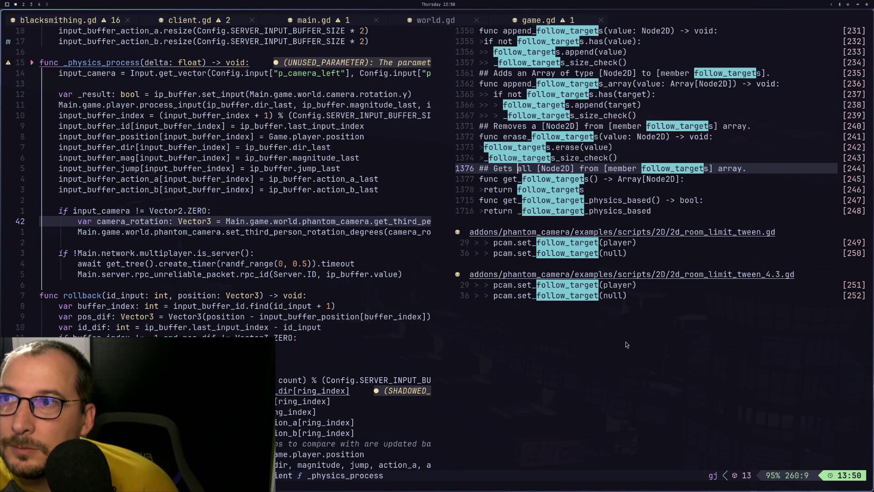
scroll(625, 345, "up", 20)
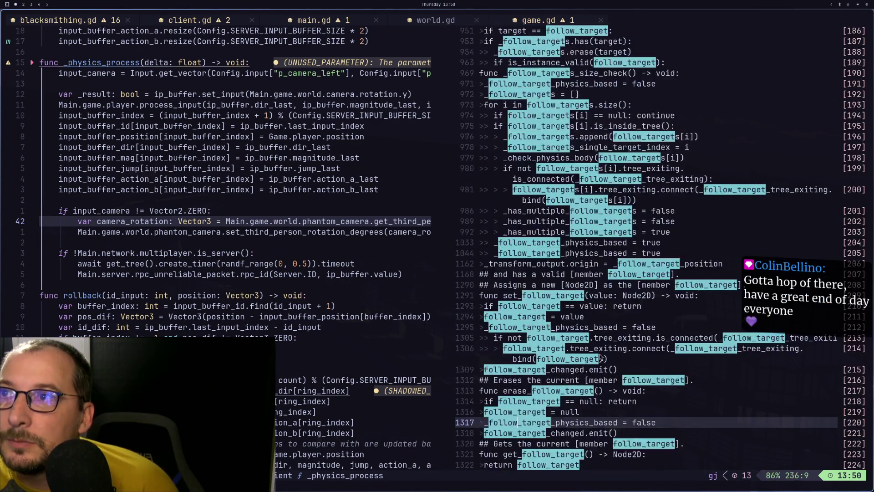
scroll(599, 353, "up", 12)
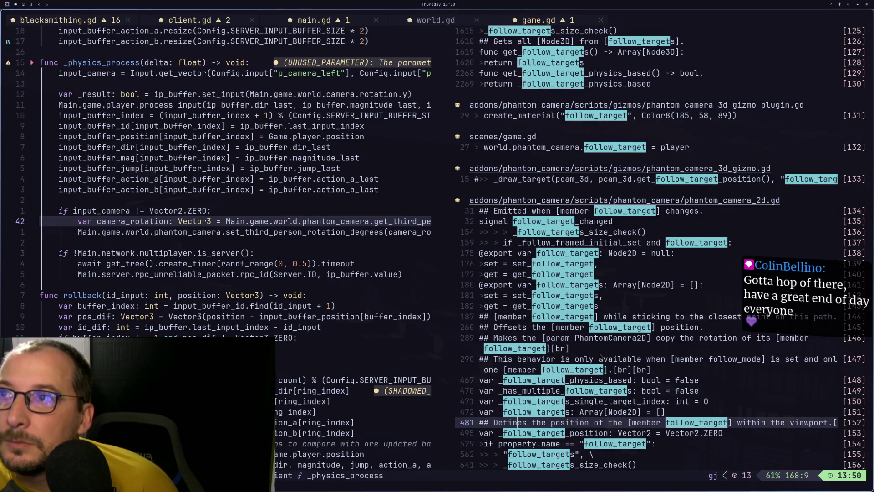
scroll(600, 356, "up", 4)
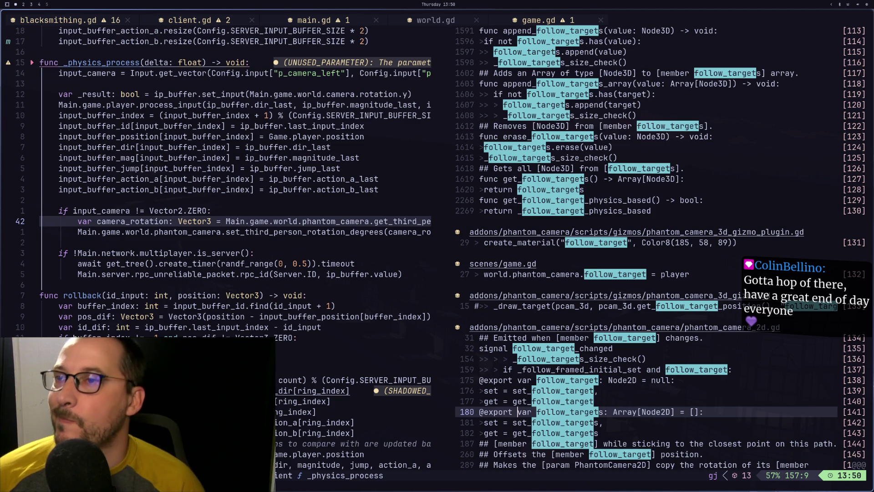
key("super+2")
key("super+3")
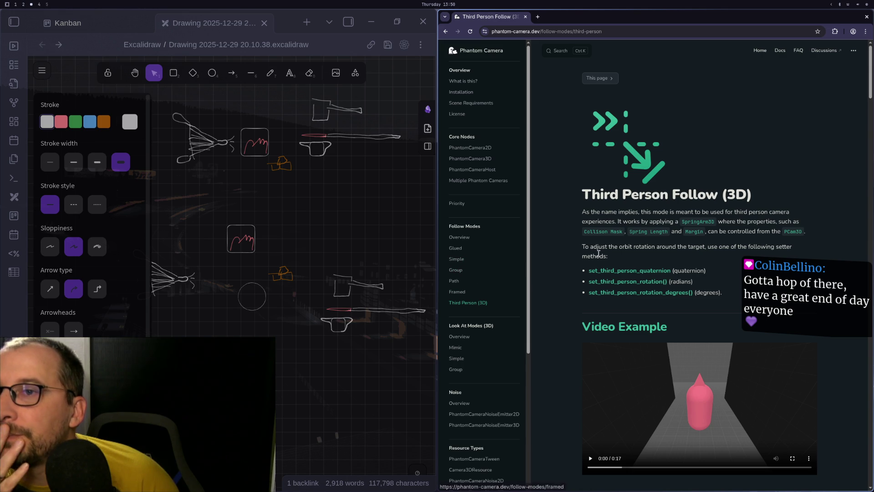
Try the docs site search for 'follow_target', then dismiss it without searching.
scroll(535, 284, "down", 10)
scroll(535, 280, "down", 2)
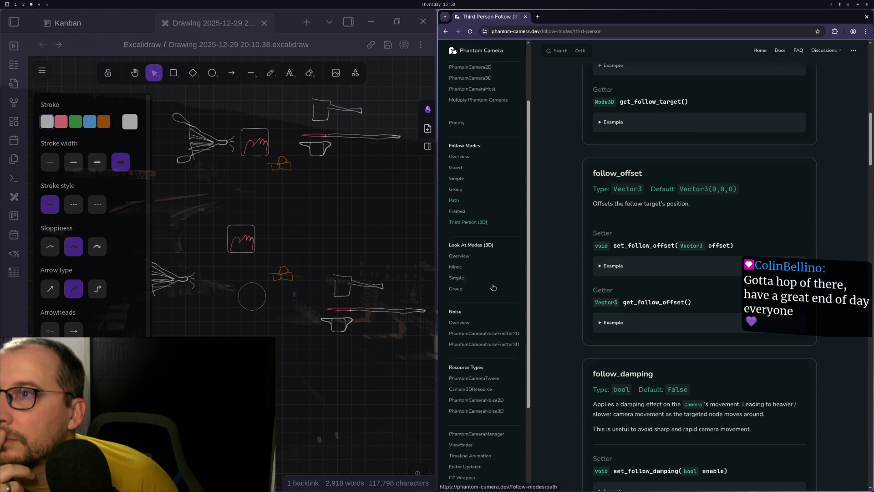
left_click(561, 52)
type("fo;")
key("BackSpace")
type("llow_target")
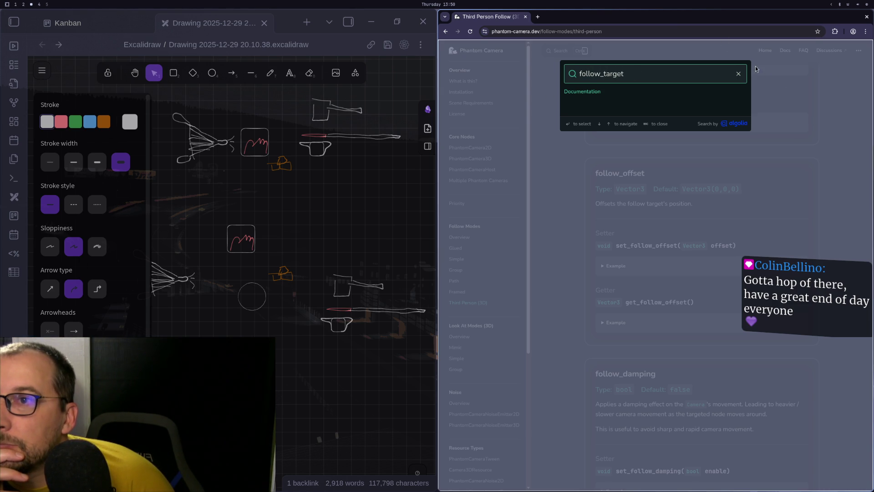
left_click(738, 73)
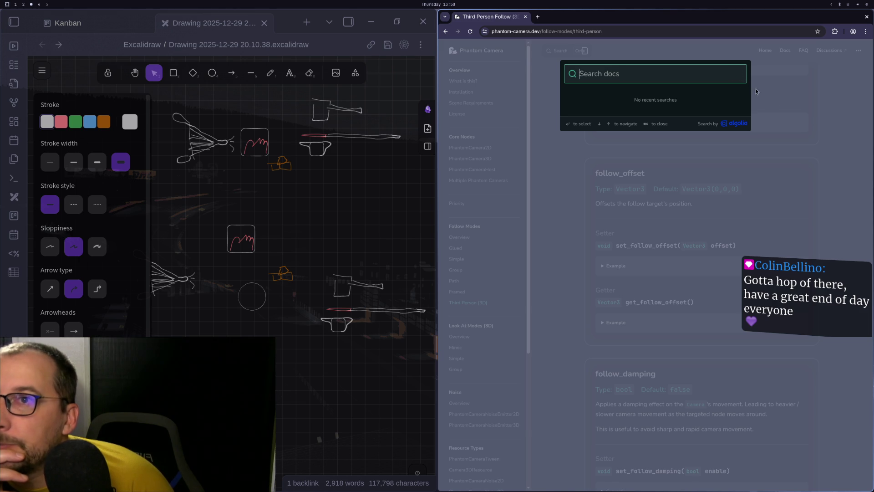
key("Escape")
Read the Third Person Follow follow_target property, then return to Neovim.
scroll(776, 107, "up", 5)
scroll(675, 178, "up", 4)
scroll(651, 181, "down", 4)
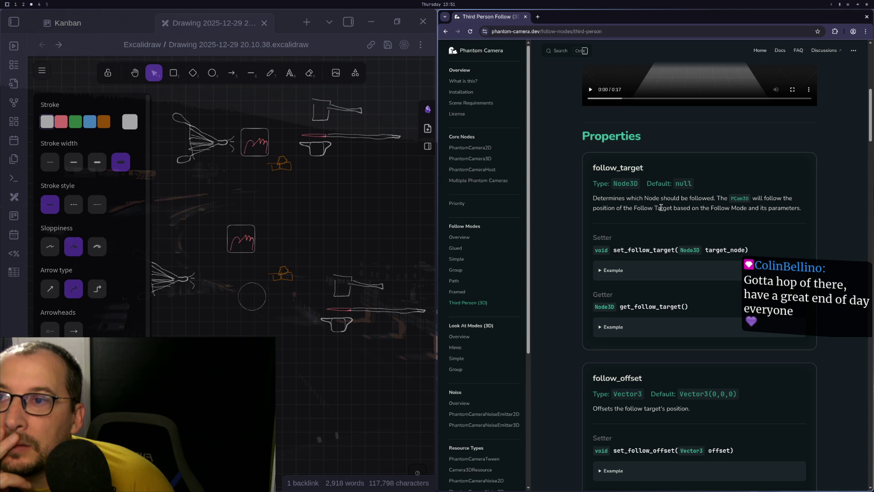
scroll(668, 194, "down", 3)
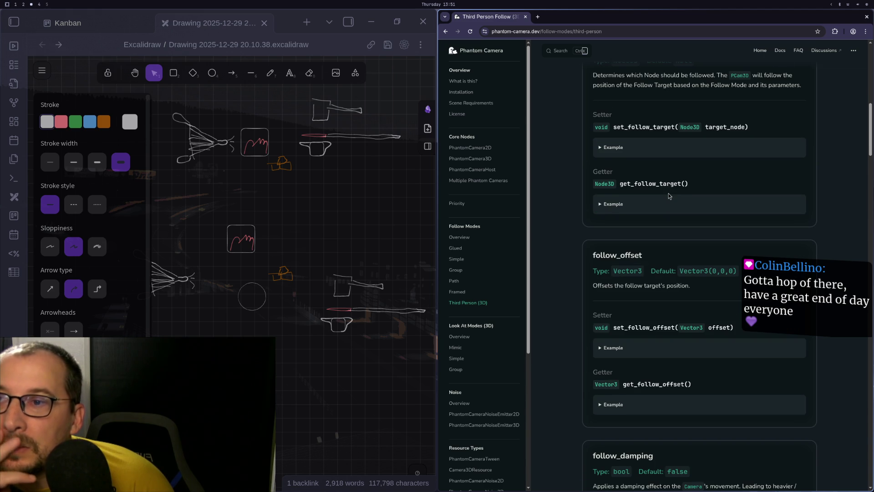
scroll(668, 193, "down", 8)
scroll(669, 196, "down", 4)
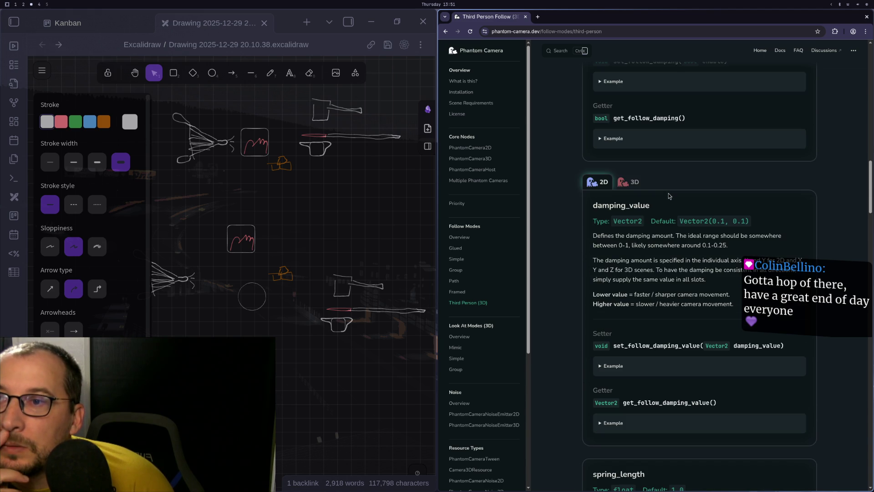
scroll(671, 192, "up", 18)
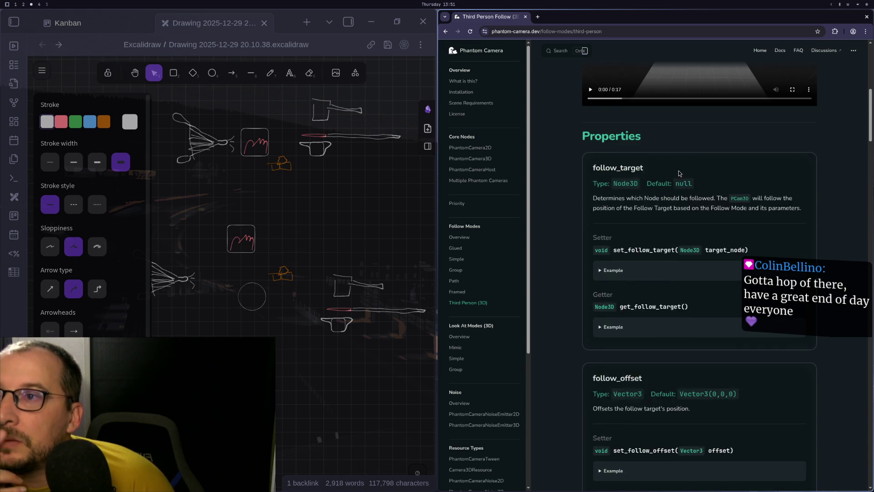
scroll(675, 176, "up", 3)
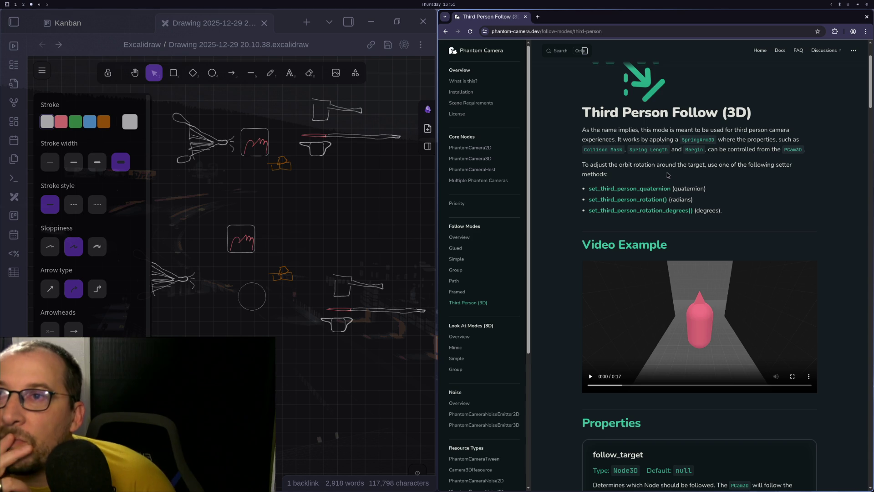
key("super+1")
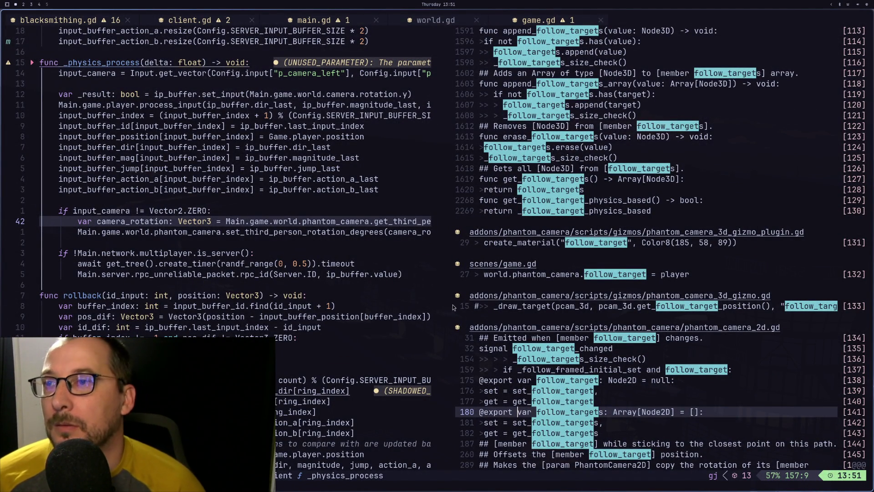
Close the floating follow_target reference list and switch to game.gd.
left_click(325, 253)
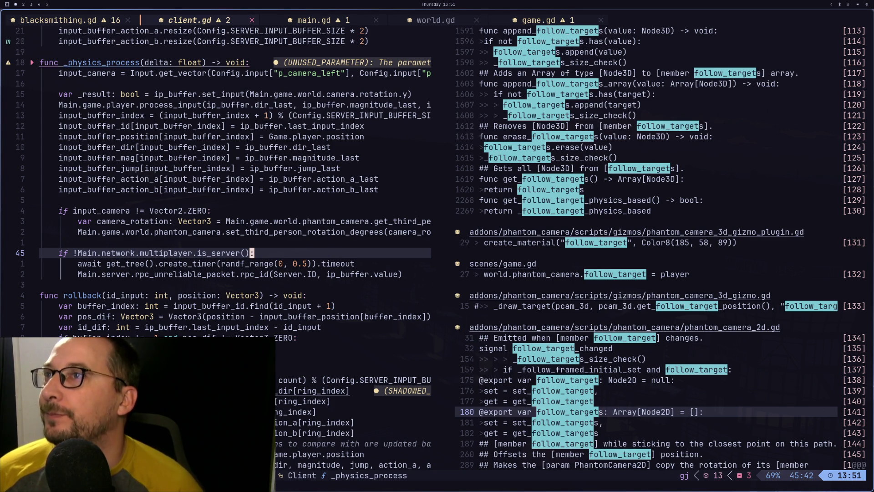
key("q")
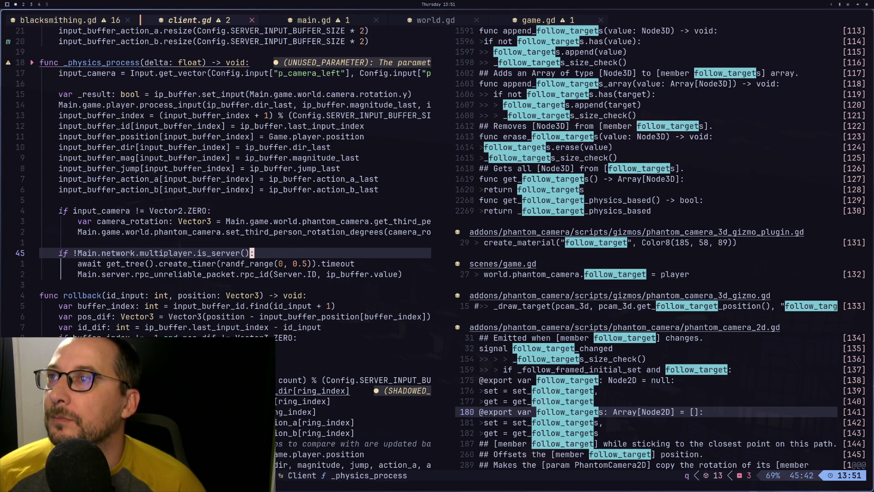
key("Escape")
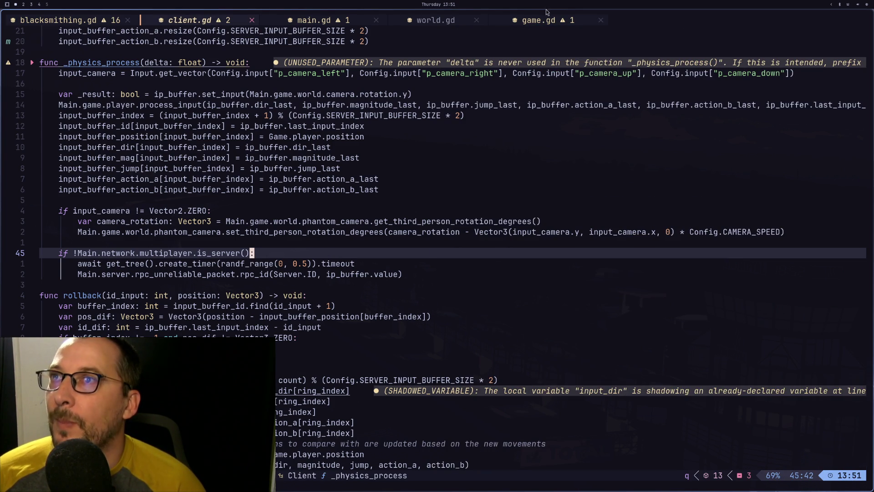
left_click(537, 22)
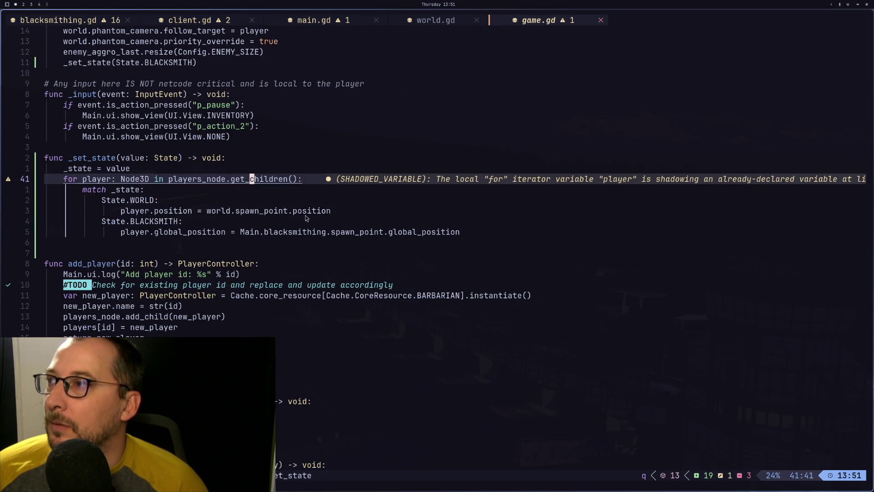
Locate the _set_state(State.BLACKSMITH) call in game.gd's _ready.
scroll(190, 301, "up", 3)
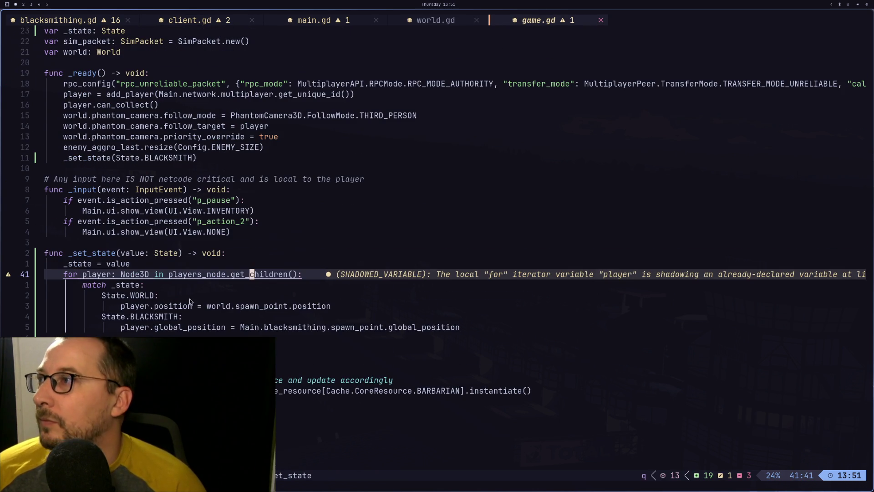
left_click(161, 214)
left_click(165, 202)
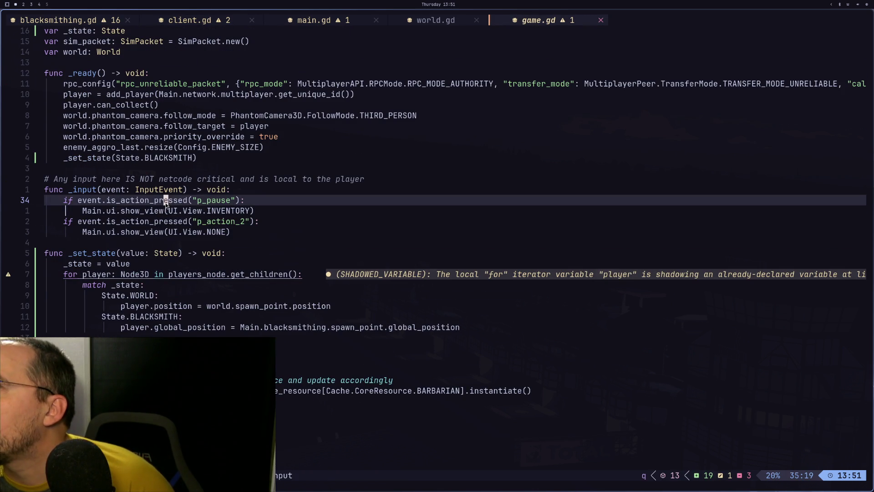
left_click(156, 158)
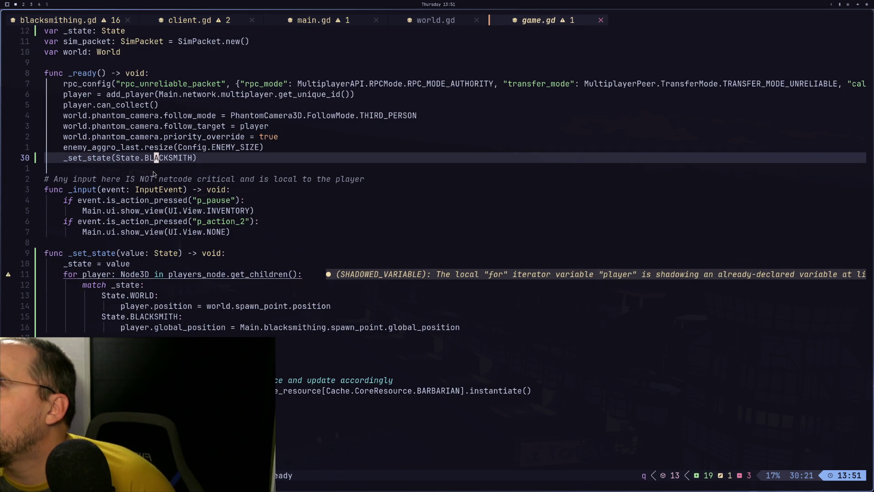
key("ctrl+o")
key("ctrl+i")
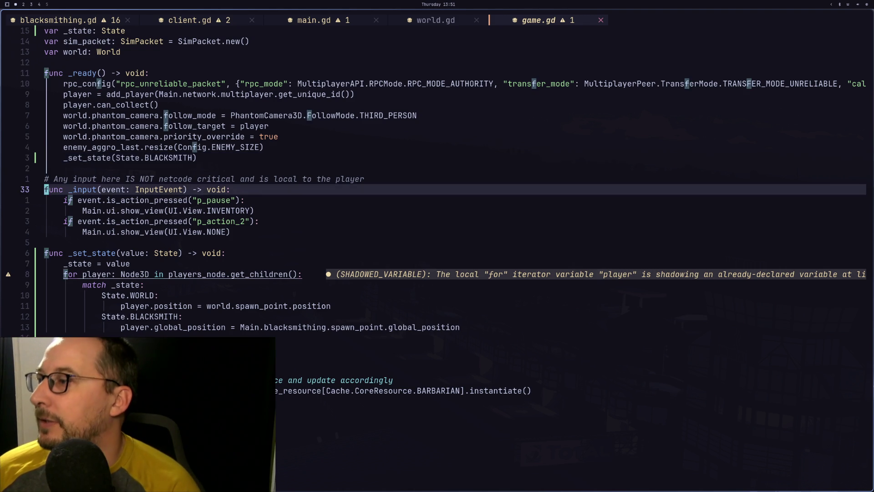
key("ctrl+o")
key("ctrl+i")
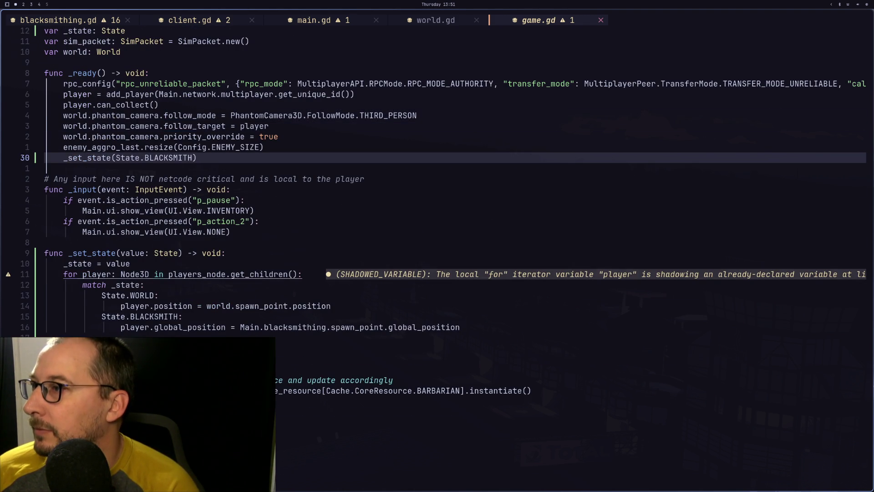
Find the phantom camera's follow_target assignment with /follow_targ.
type("/follow_targ")
key("Return")
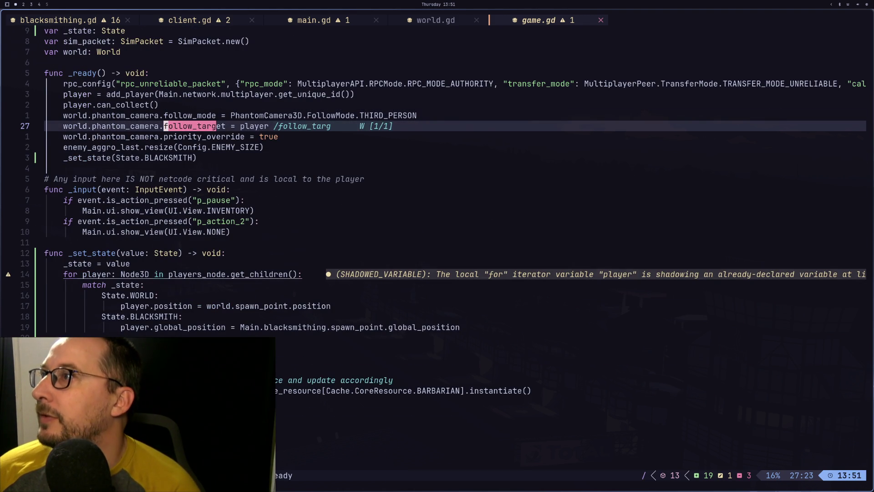
key("k")
key("j")
key("j")
key("k")
key("k")
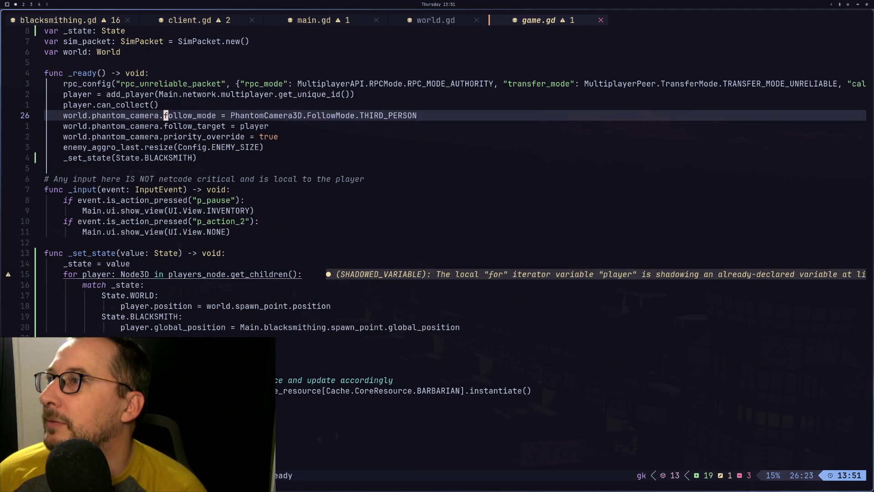
key("j")
key("k")
key("k")
key("k")
key("k")
key("k")
key("j")
key("j")
key("j")
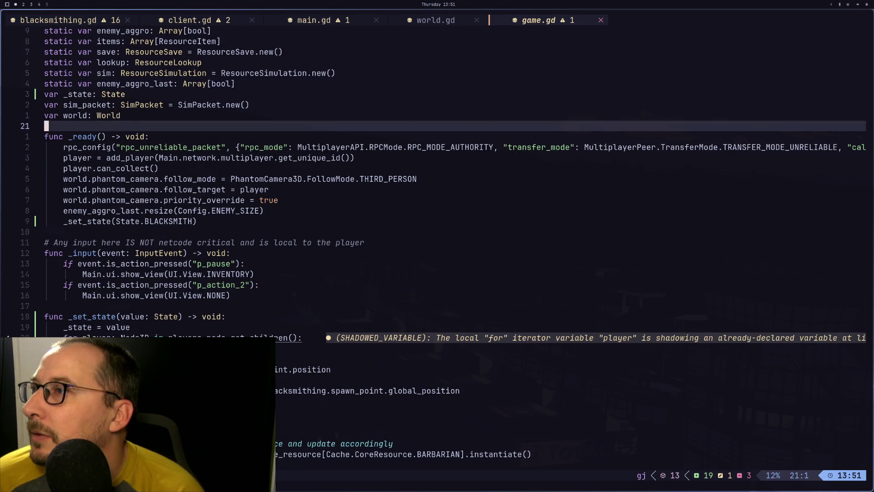
key("j")
key("j")
Compare the follow_target player line with the THIRD_PERSON follow_mode line above it.
key("h")
key("h")
key("h")
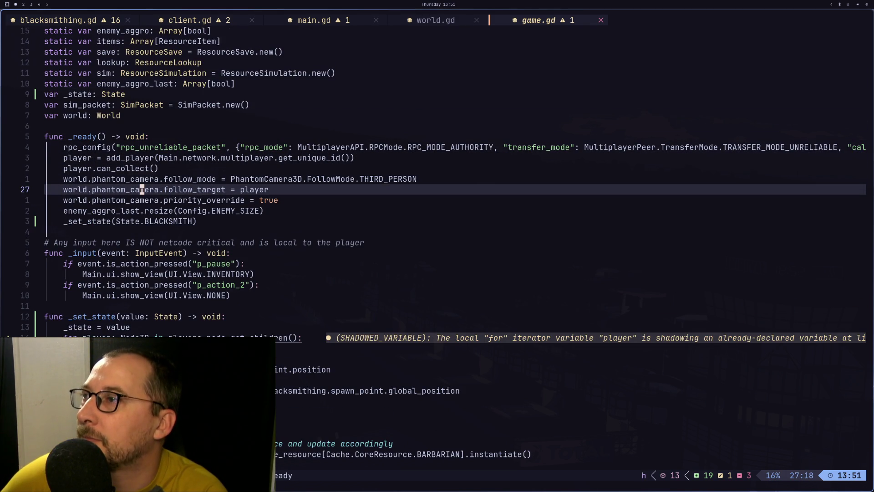
key("j")
key("k")
key("h")
key("h")
key("h")
key("h")
key("h")
key("h")
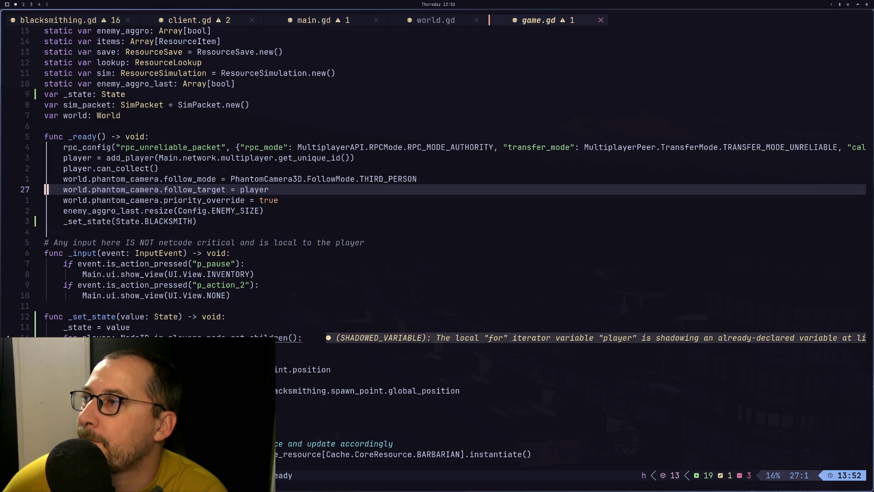
key("l")
key("l")
key("l")
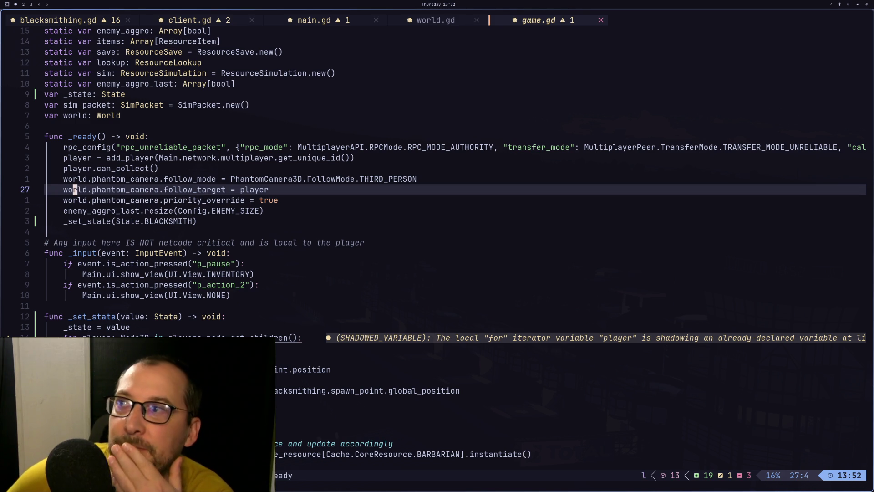
key("g")
key("k")
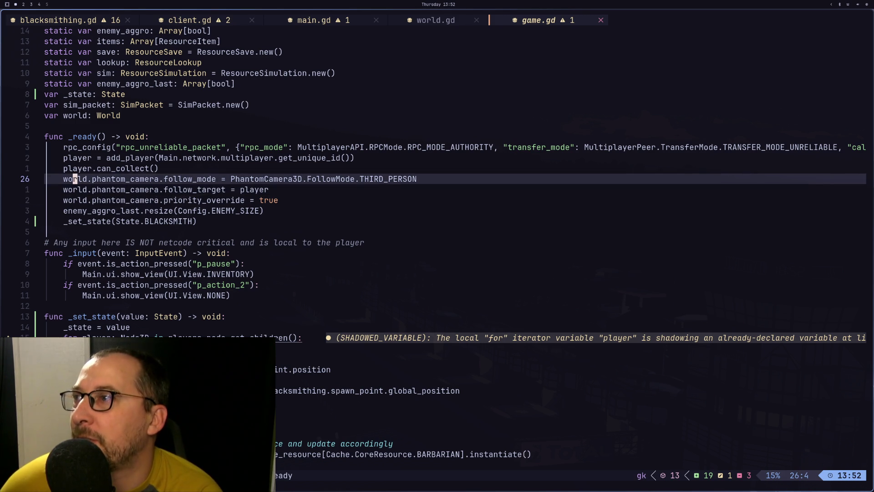
key("g")
key("j")
key("g")
key("k")
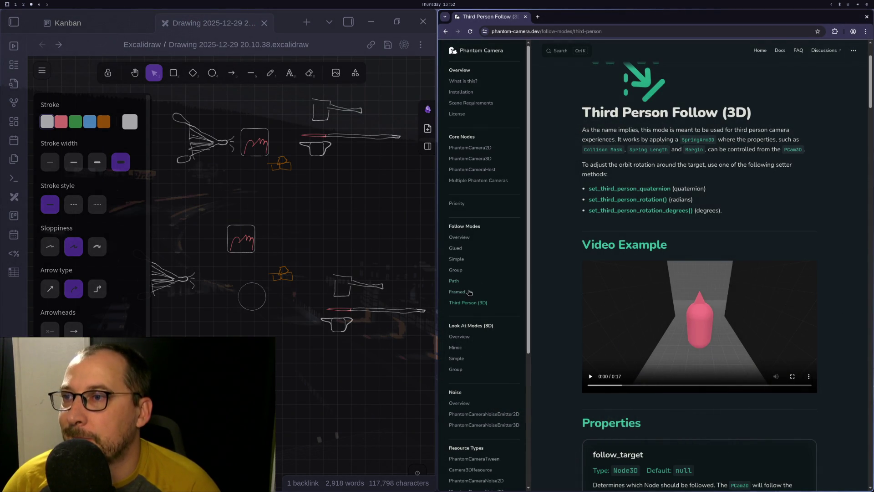
Search the Third Person Follow docs page for follow_mode.
scroll(579, 226, "down", 5)
scroll(579, 226, "down", 15)
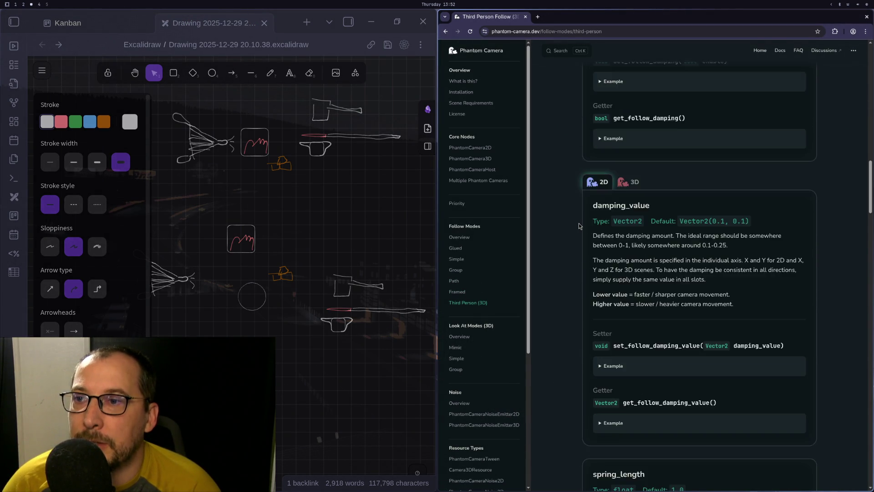
scroll(579, 226, "down", 15)
key("ctrl+f")
type("follow_mode")
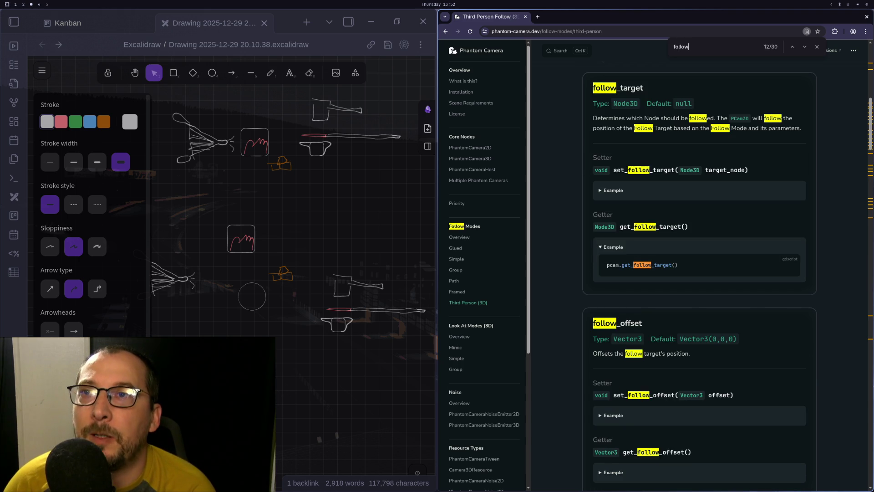
key("Return")
key("Return")
key("Return")
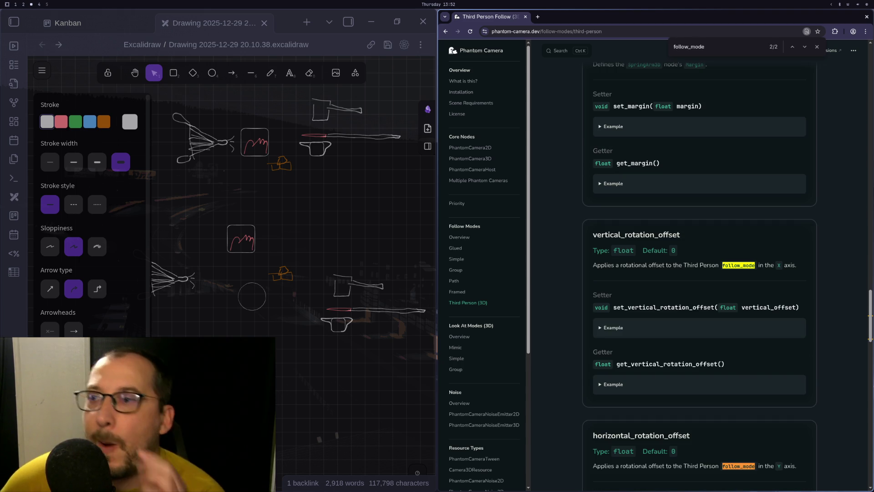
Check the Follow Overview follow_mode table (THIRD_PERSON = 6), then return to game.gd.
left_click(460, 236)
scroll(637, 275, "down", 9)
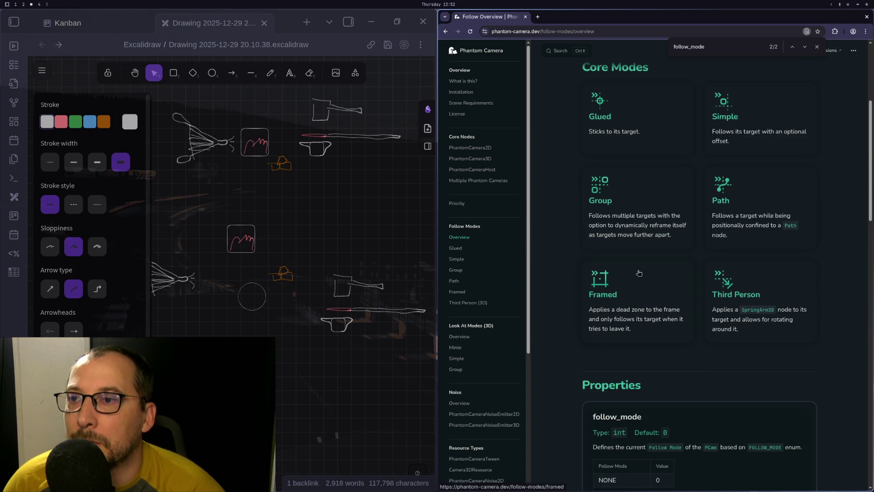
scroll(638, 276, "down", 3)
scroll(638, 276, "up", 1)
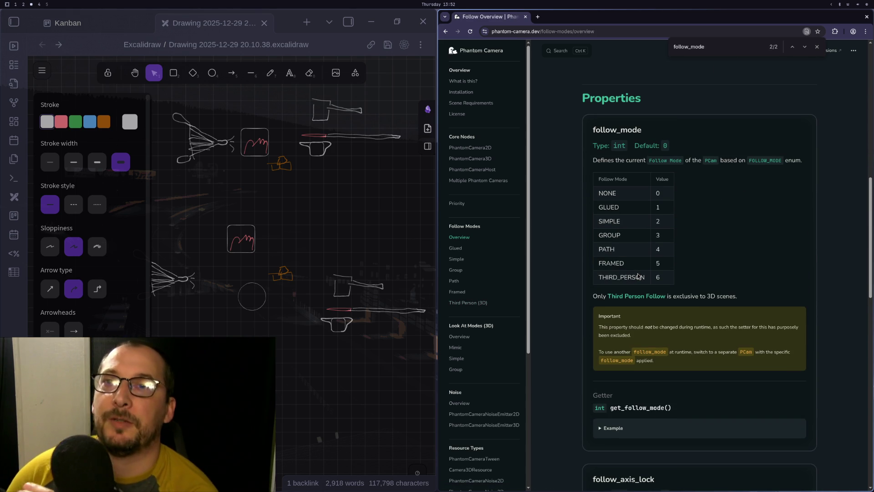
key("super+1")
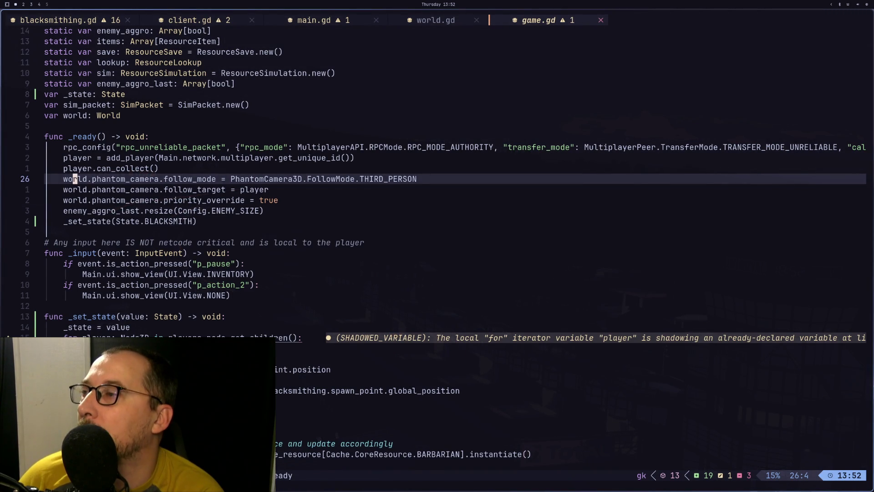
Review the follow_mode and follow_target lines and the State enum in game.gd.
key("super+2")
key("super+1")
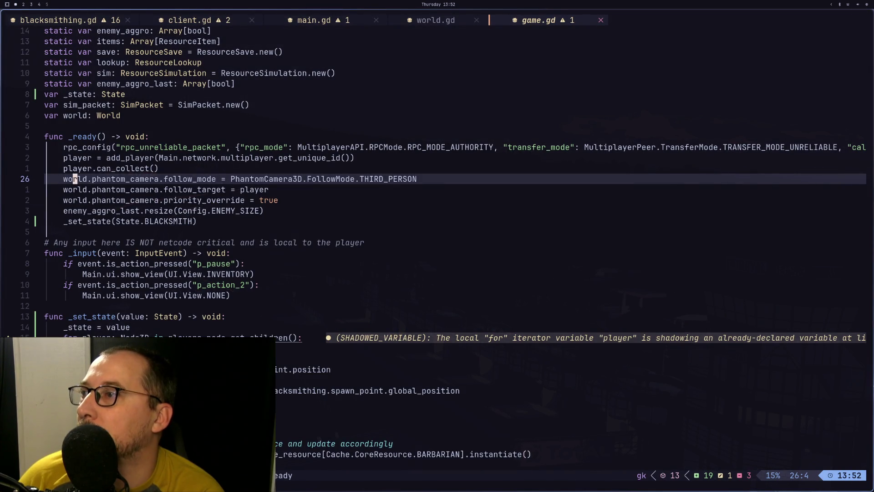
key("j")
key("k")
key("j")
key("k")
key("j")
key("k")
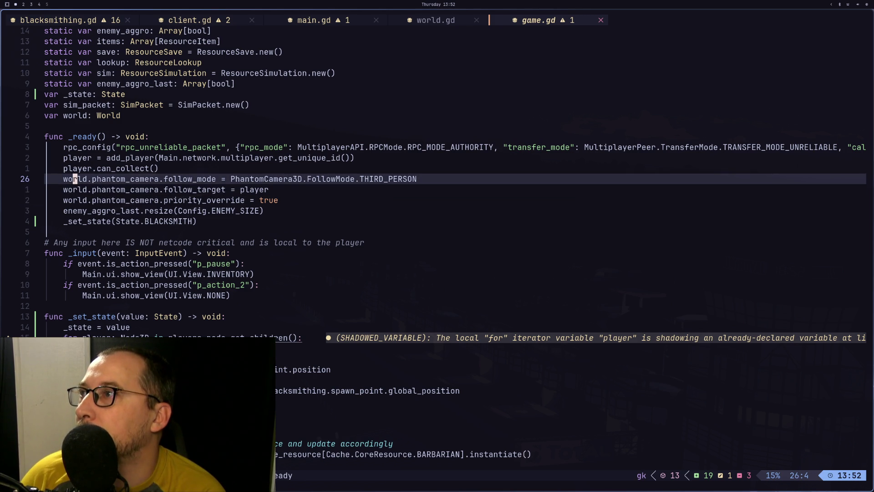
key("k")
key("k")
key("k")
key("k")
key("k")
key("k")
key("j")
key("j")
key("j")
key("j")
key("k")
key("k")
key("Escape")
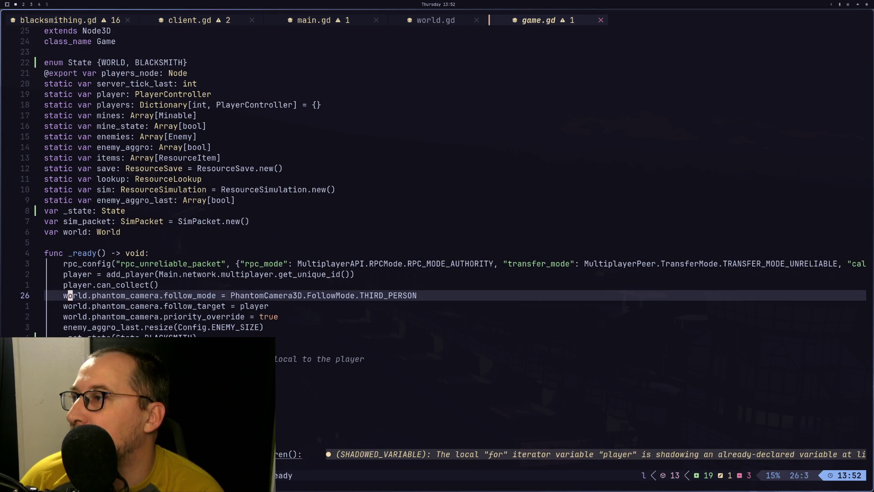
Copy the world.phantom_camera.follow_mode expression from _ready.
key("v")
key("Escape")
key("l")
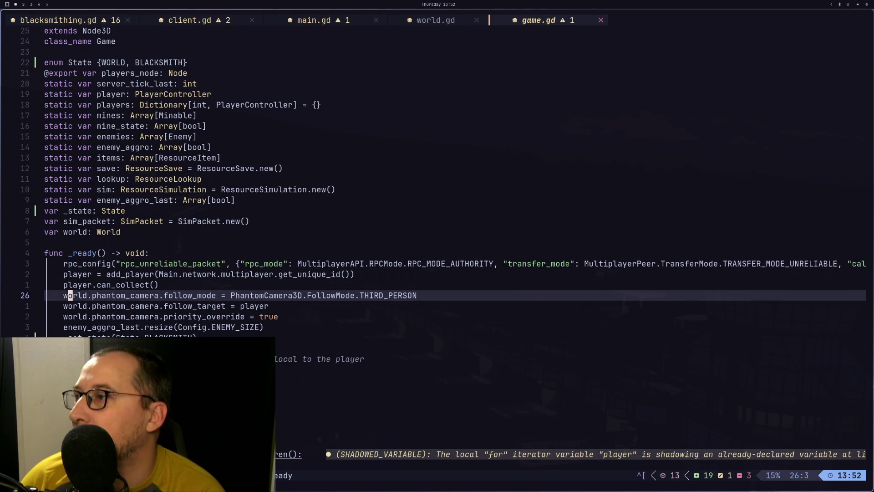
key("2")
key("b")
key("v")
key("e")
key("e")
key("e")
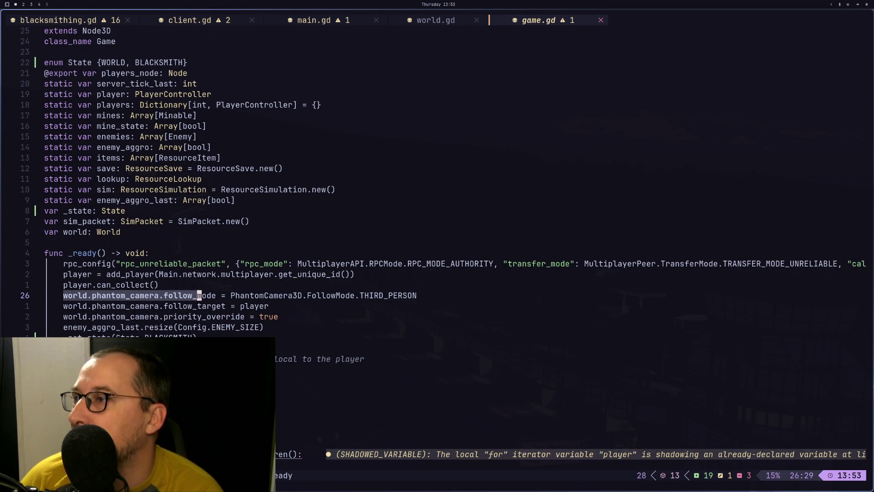
key("y")
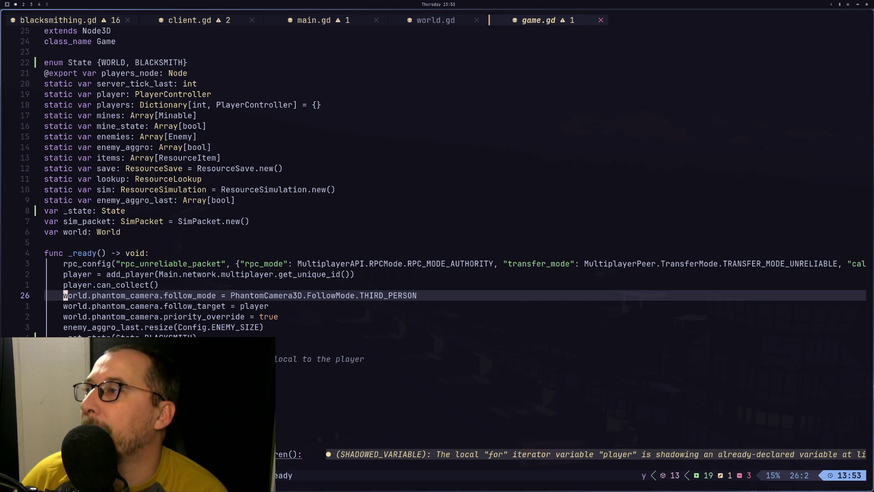
Declare a static follow_player() -> void function below _set_state.
key("j")
key("j")
key("j")
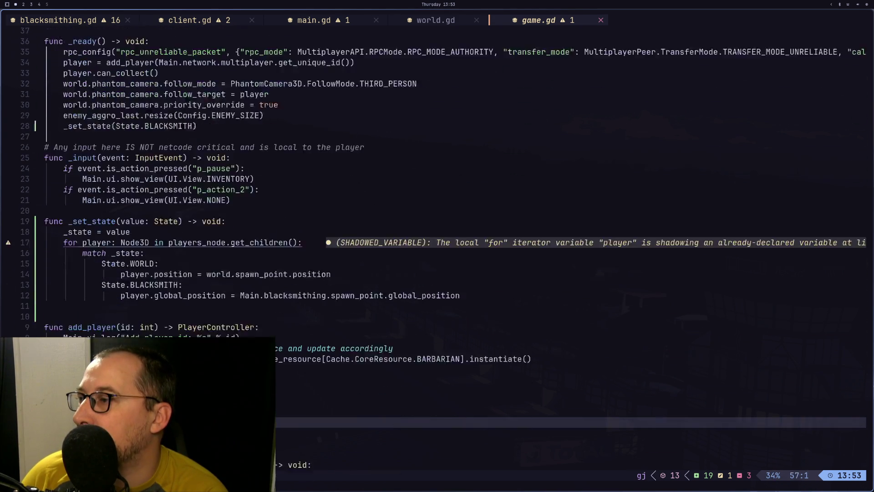
key("k")
key("k")
key("k")
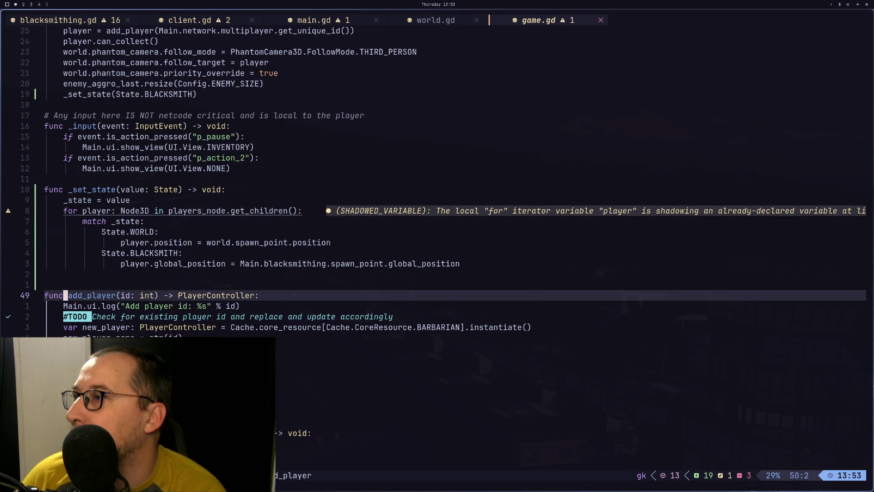
key("i")
key("Return")
type("s")
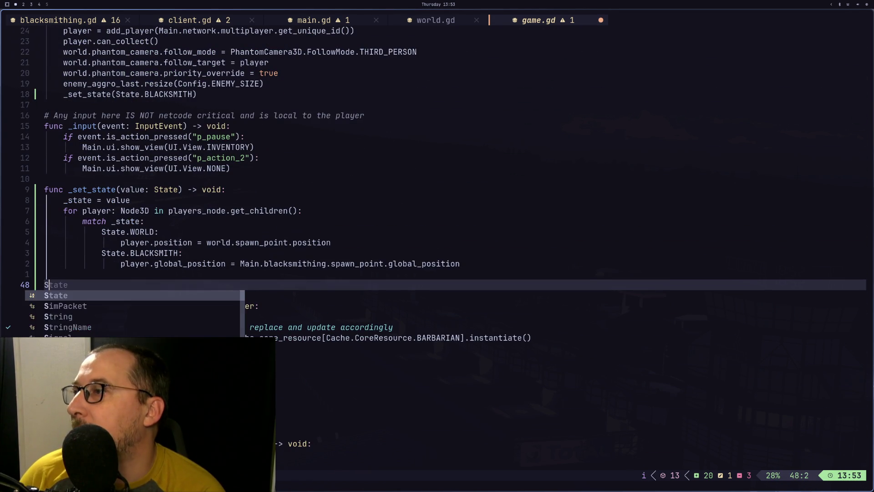
type("tatic ")
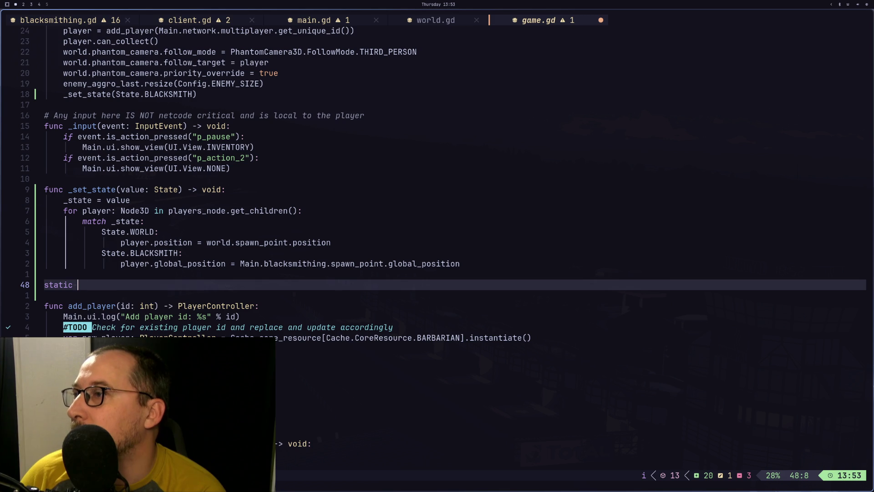
type("follow_player() -:>void:")
key("Escape")
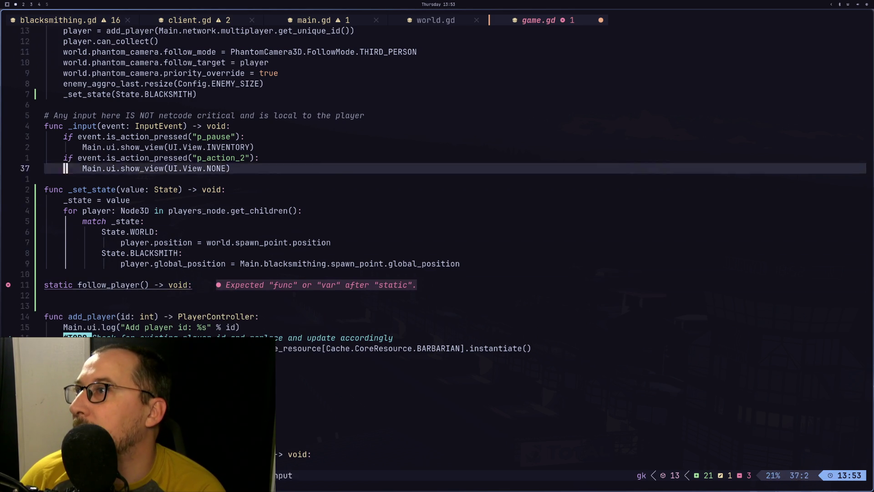
Paste the follow_mode and follow_target lines under follow_player and add the func keyword.
key("1")
key("2")
key("k")
key("y")
key("2")
key("y")
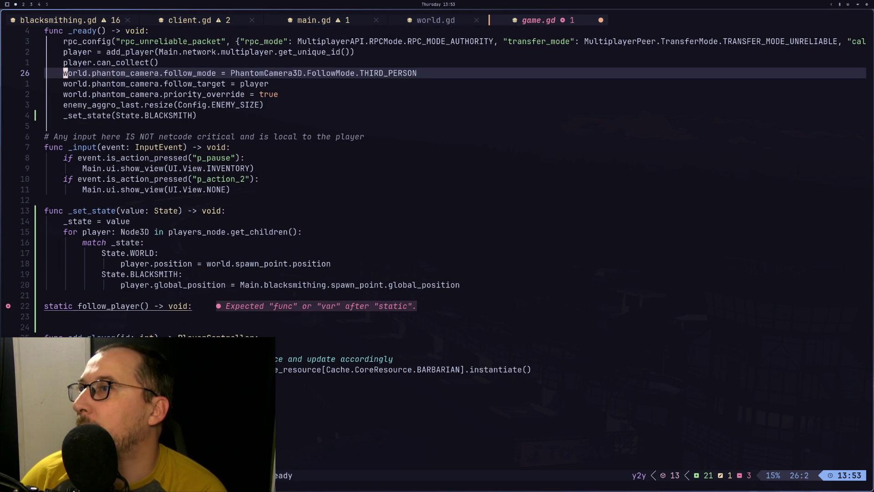
key("j")
key("j")
key("j")
key("p")
key("k")
key("d")
key("d")
key("k")
key("Escape")
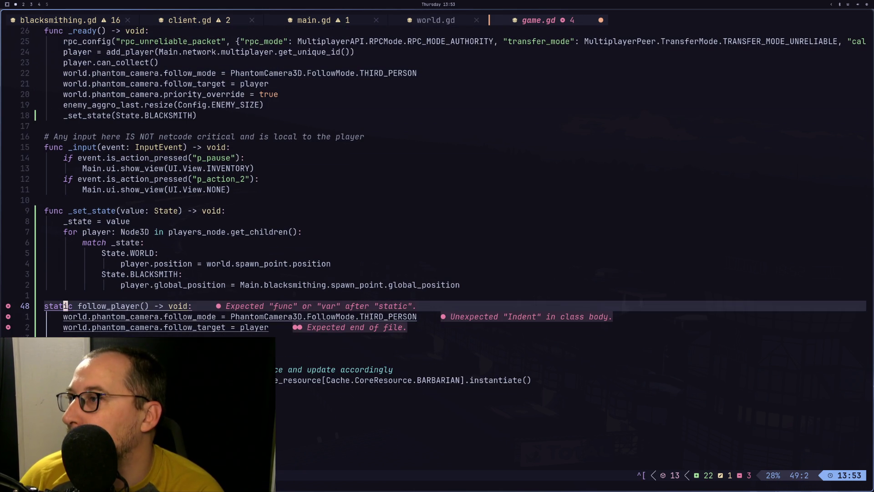
type("wifunc ")
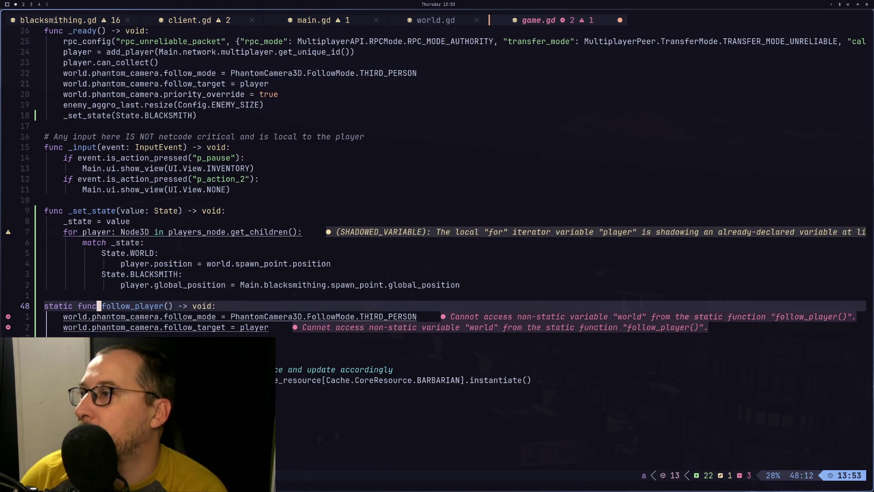
type("je")
Make the world variable static and save game.gd.
key("h")
key("h")
key("h")
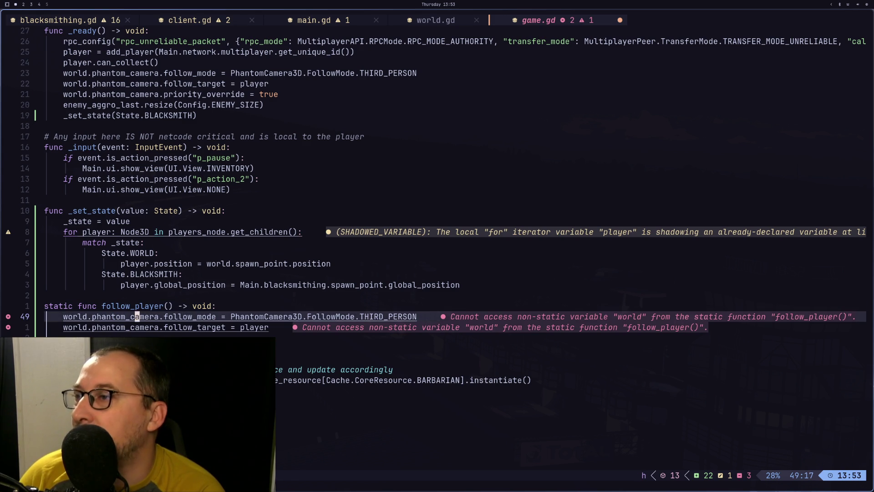
key("h")
key("h")
key("h")
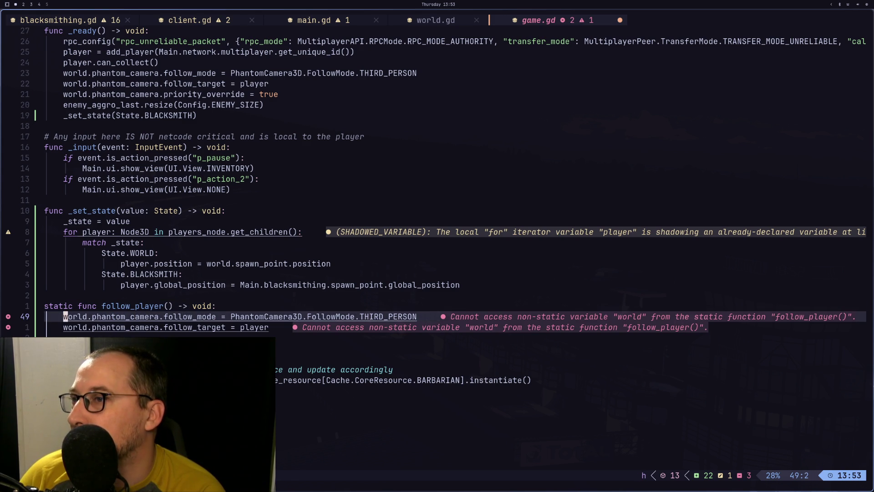
key("k")
key("k")
key("k")
key("j")
key("j")
key("j")
key("h")
key("h")
key("h")
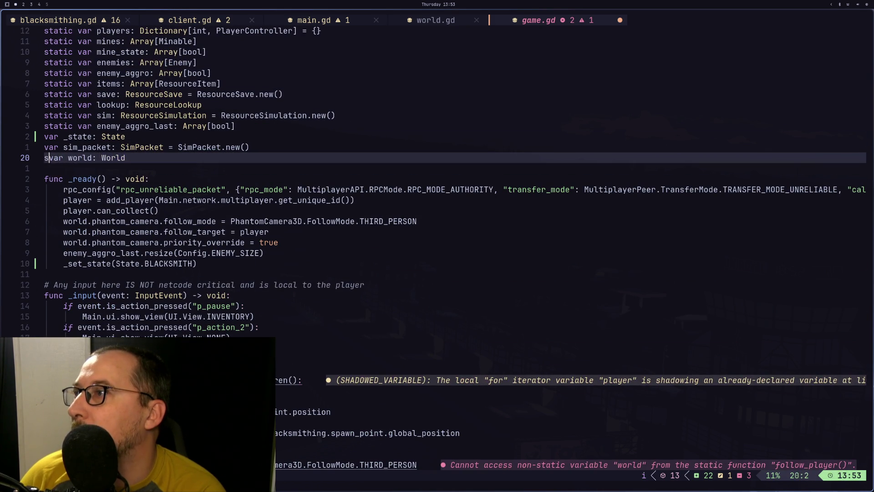
type("static")
key("Escape")
key("j")
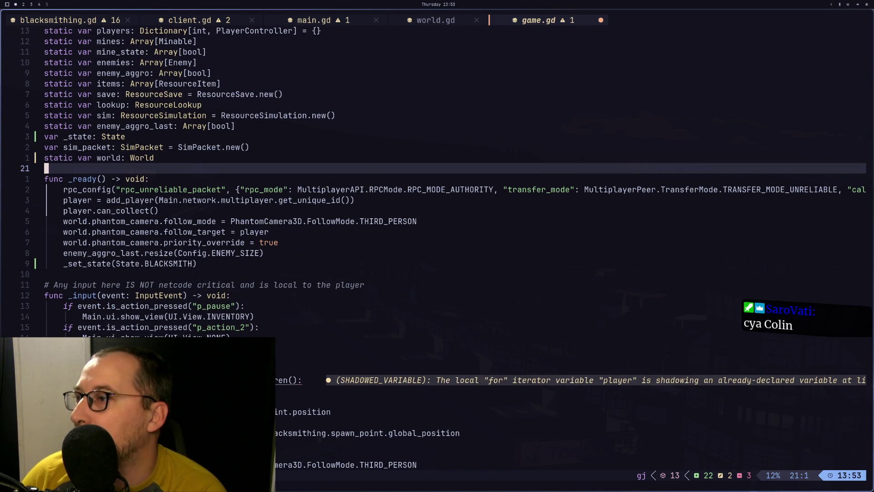
key("j")
key("j")
key("j")
key("k")
key("k")
key("k")
type(":w")
key("Return")
key("k")
key("k")
Move the static world declaration above the _state variable.
key("d")
key("d")
key("k")
key("k")
key("P")
key("Escape")
Delete the camera lines from _ready with d2j and save the file.
key("j")
key("j")
key("j")
key("j")
key("j")
key("j")
key("k")
key("k")
type("d")
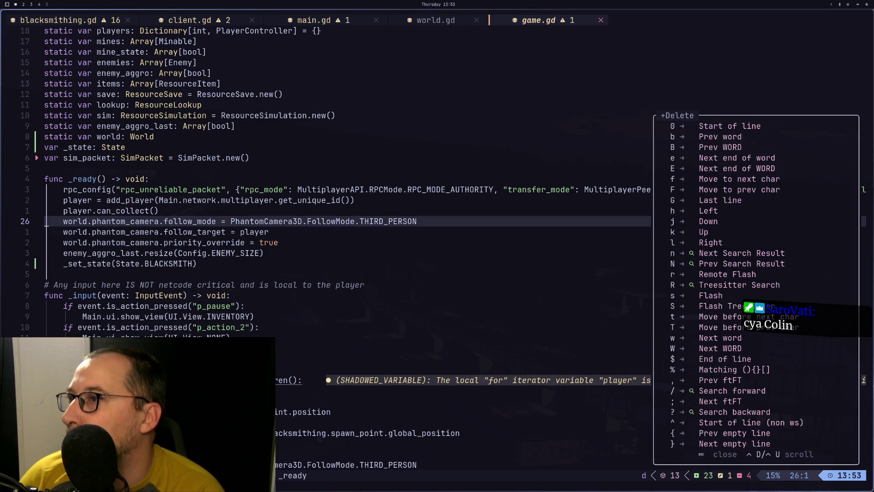
type("2j")
type(":w")
key("Return")
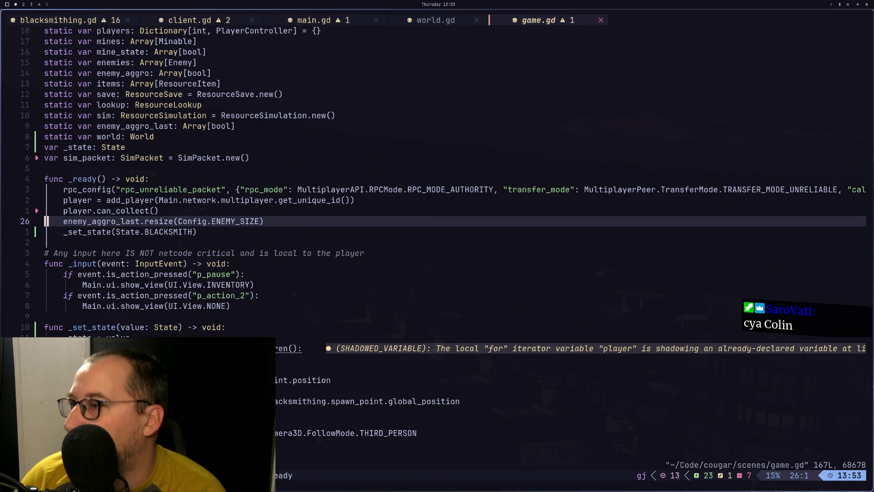
Paste the three camera lines into follow_player and remove the duplicated follow lines.
key("j")
key("j")
key("j")
key("k")
key("k")
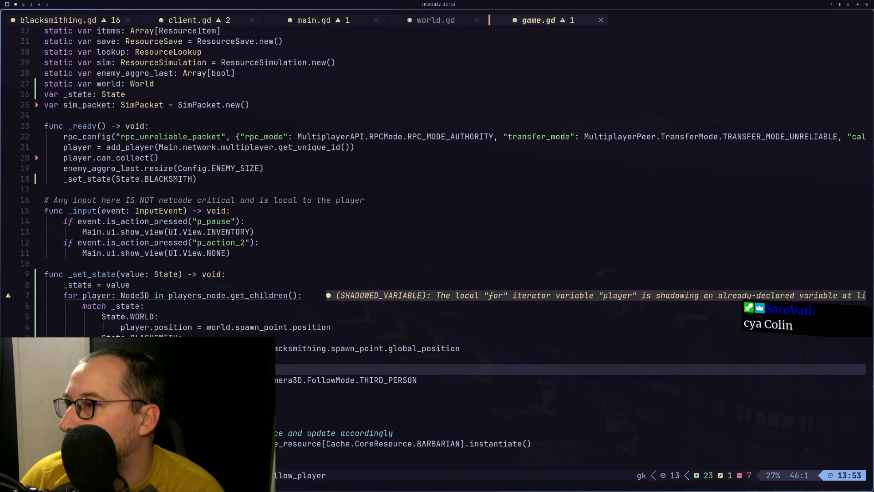
key("p")
key("j")
key("j")
key("d")
key("d")
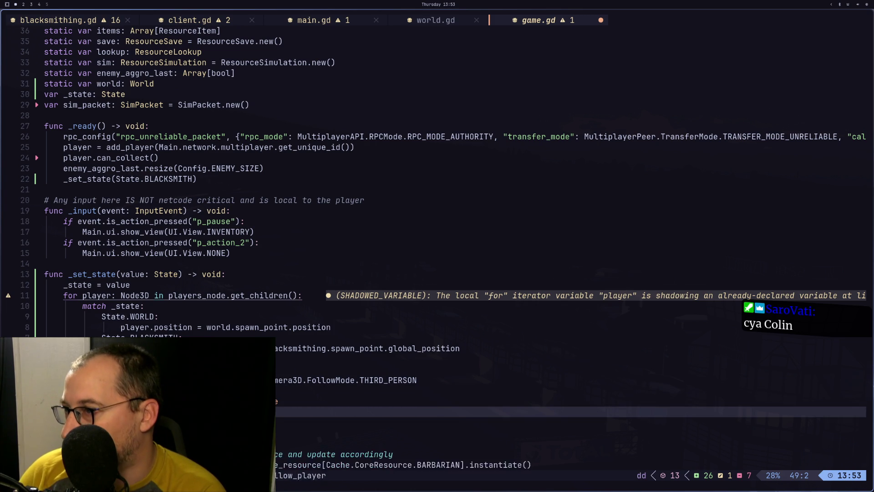
key("d")
key("d")
key("k")
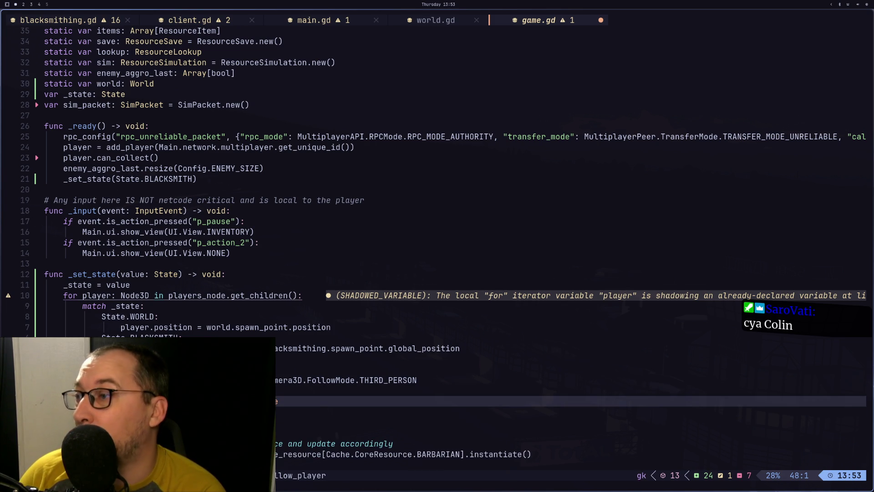
key("l")
key("l")
key("l")
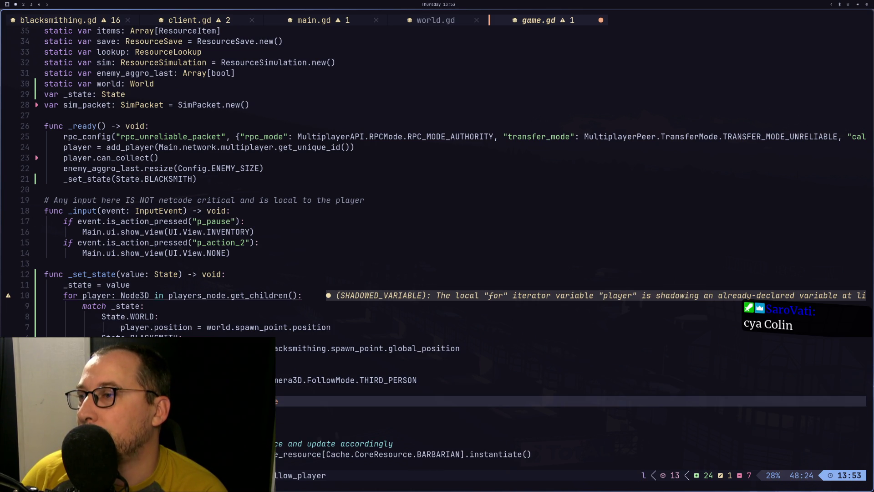
key("super+2")
key("super+3")
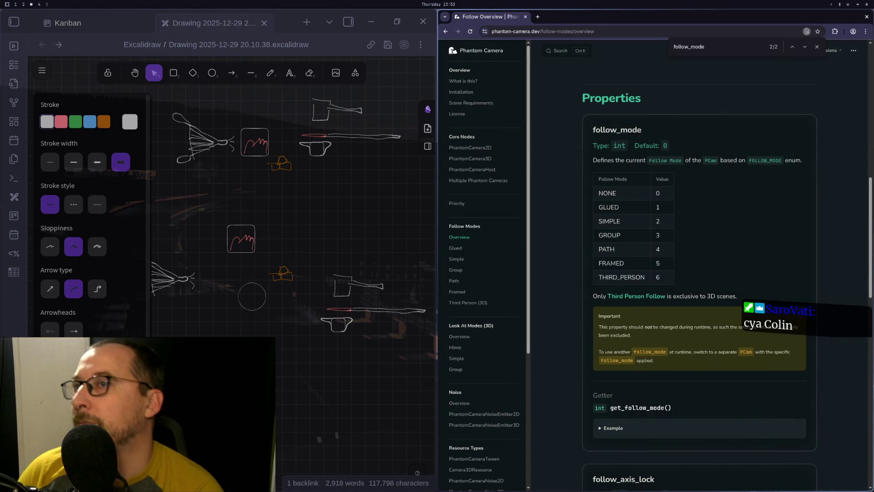
Scroll the follow_mode docs and tile the docs browser on the right half.
scroll(733, 325, "down", 3)
scroll(733, 325, "down", 10)
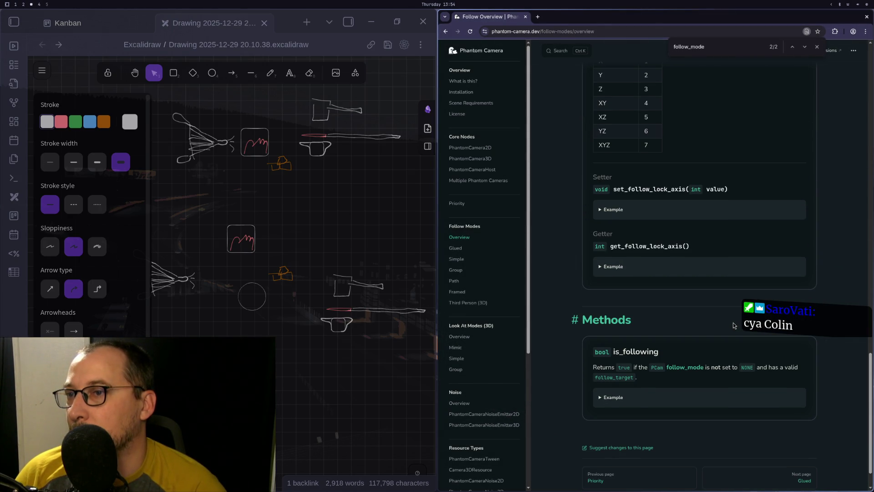
key("super+1")
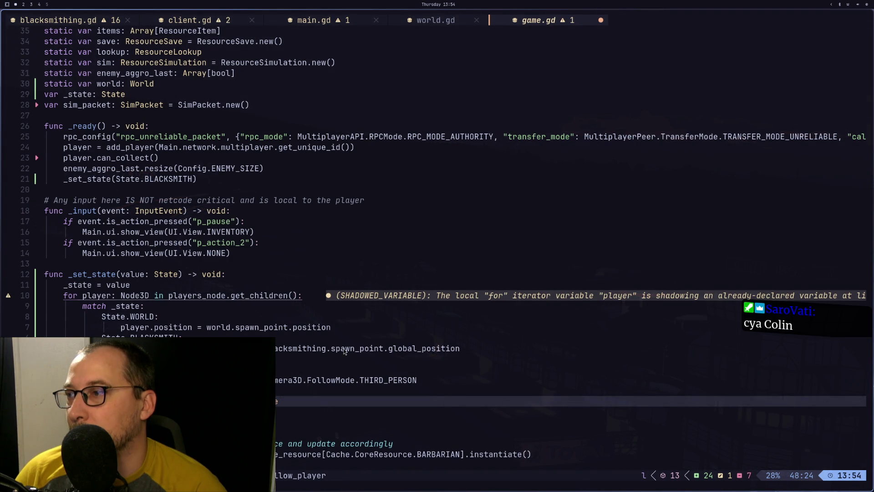
key("super+2")
key("super+3")
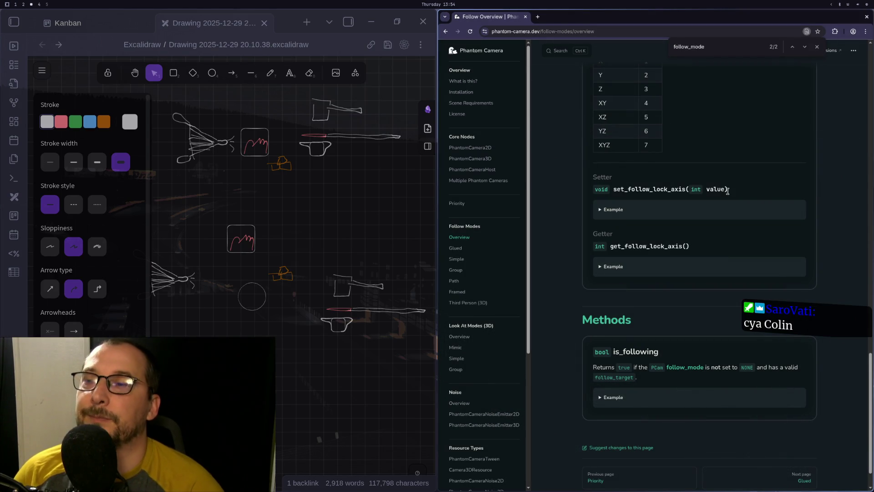
key("super+v")
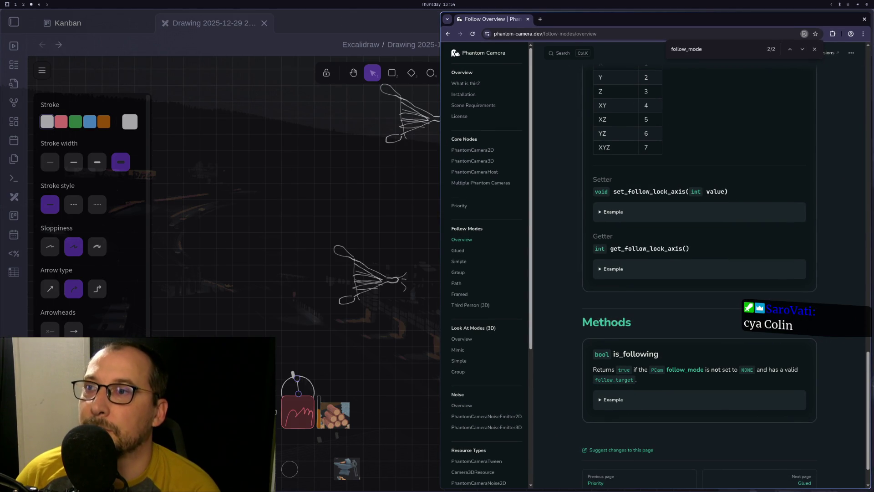
key("super+v")
key("super+f")
key("super+f")
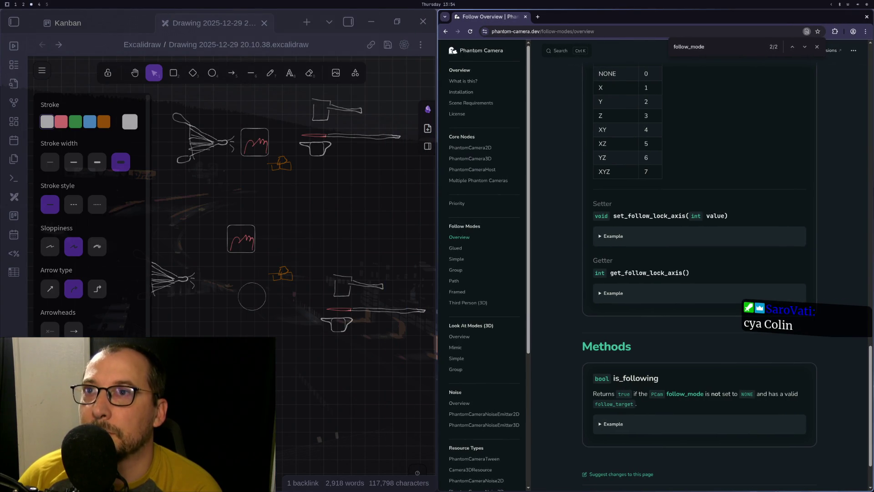
Search the docs page for 'prpo' and open the Priority documentation page.
key("ctrl+f")
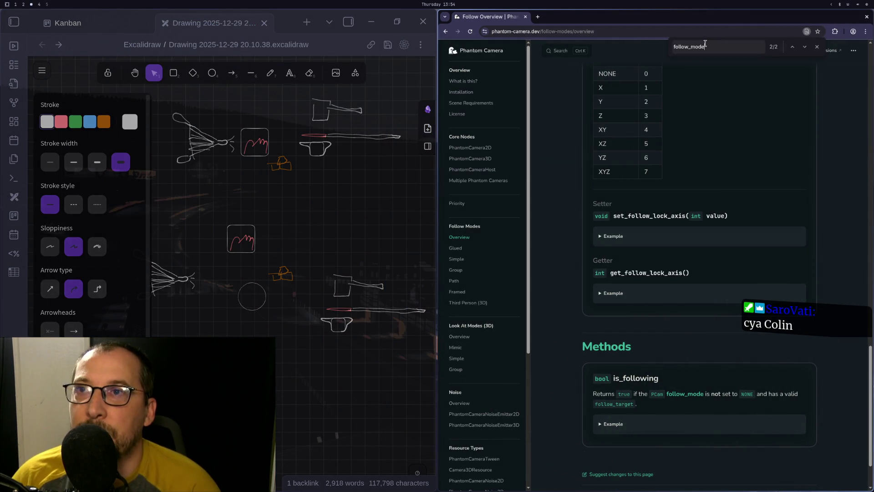
type("pro")
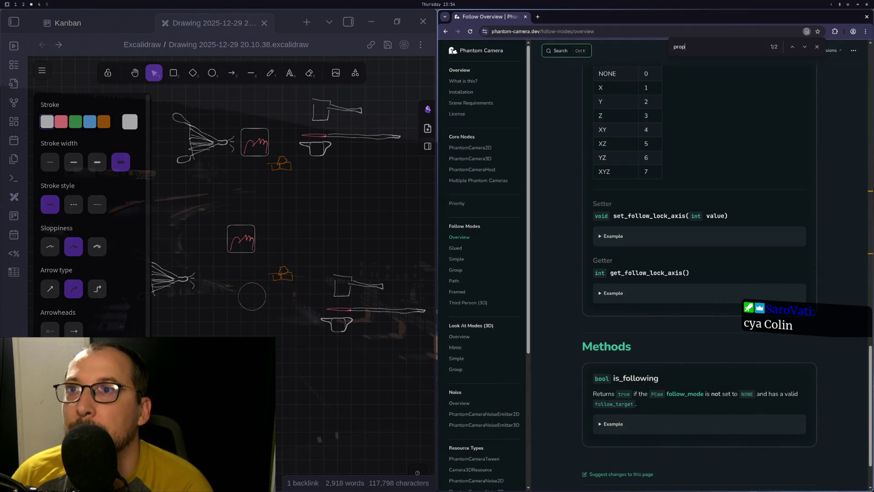
type("p")
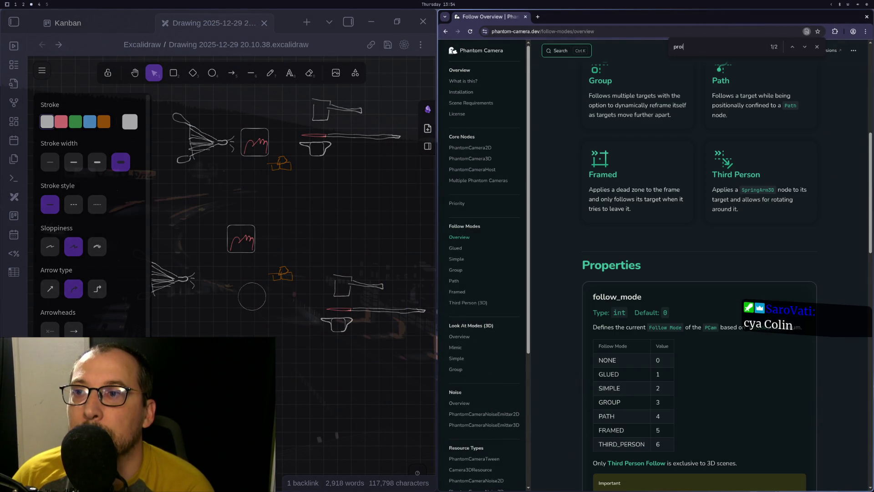
type("o")
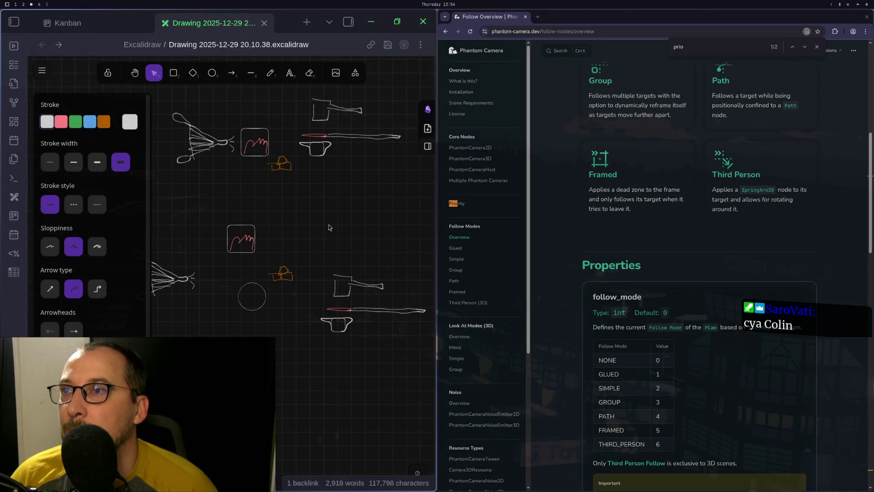
left_click(461, 204)
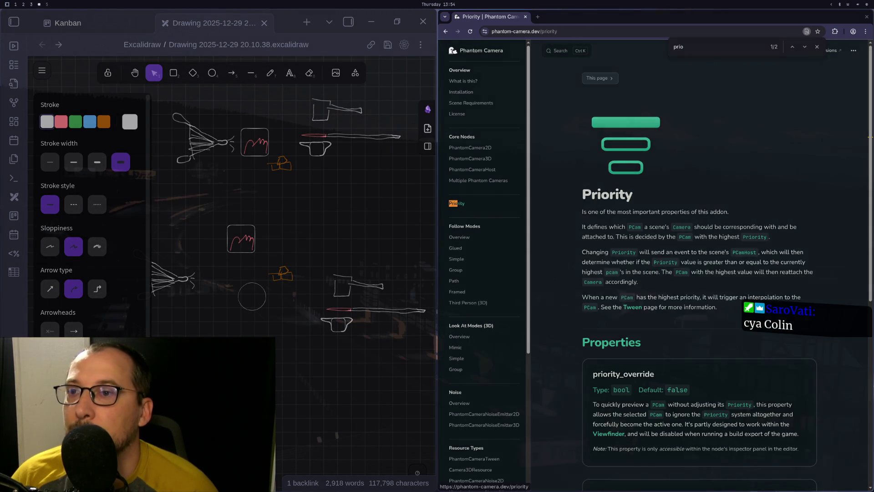
scroll(796, 255, "down", 3)
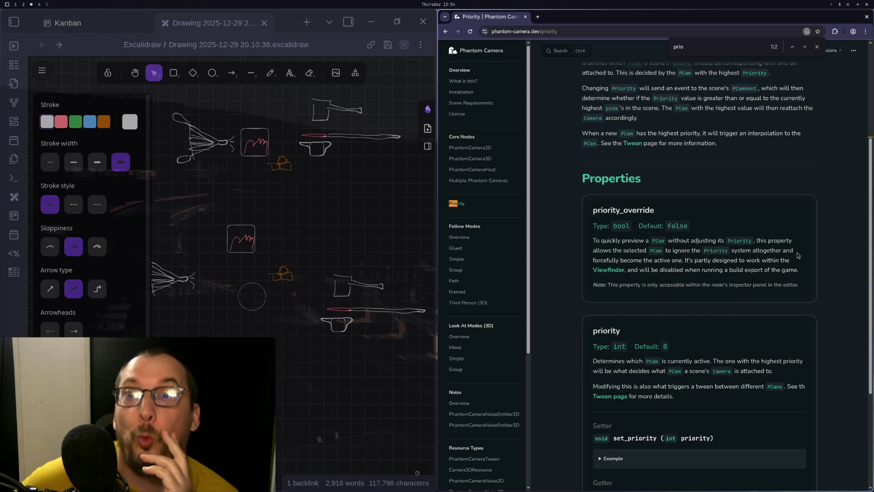
key("super+1")
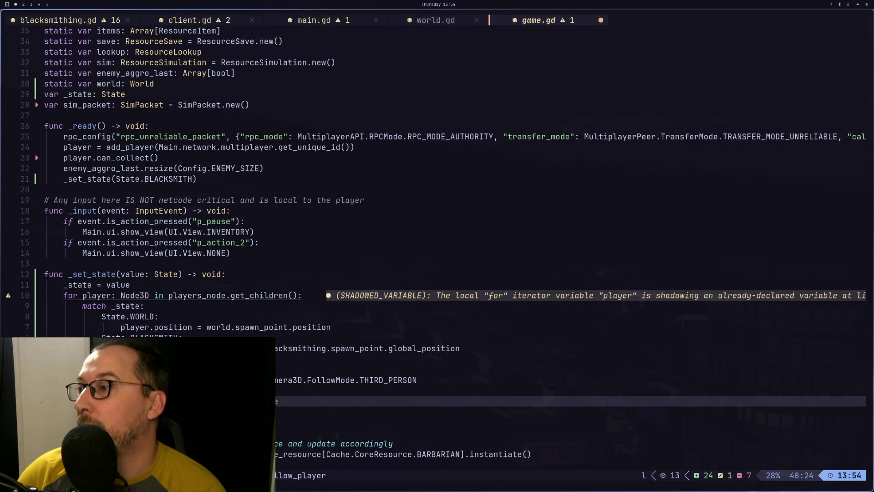
Delete the leftover line in follow_player and save game.gd.
key("d")
key("d")
key("colon")
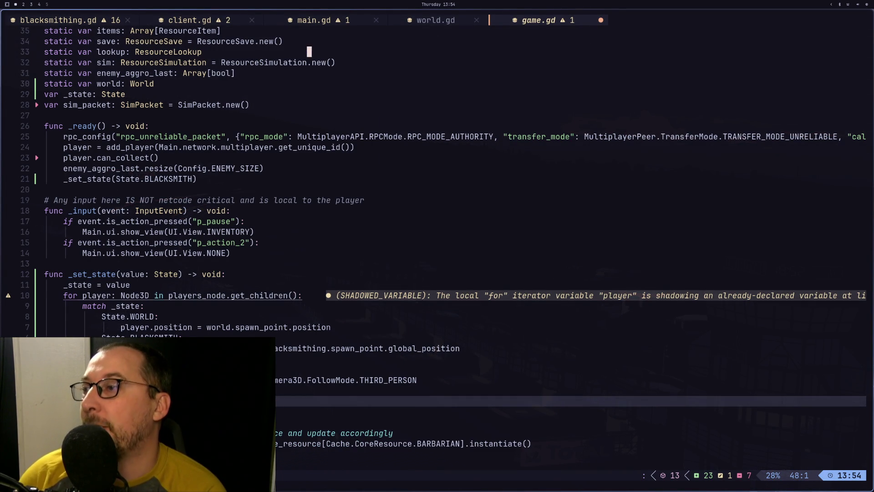
type("w")
key("Return")
key("g")
key("k")
key("k")
key("k")
key("k")
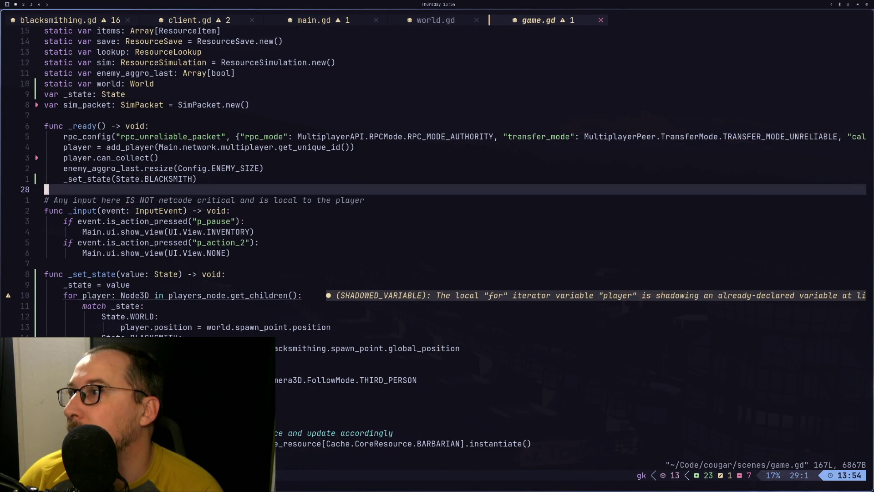
Add a follow_player() call below player.can_collect() in _ready and save.
type("jofollow_")
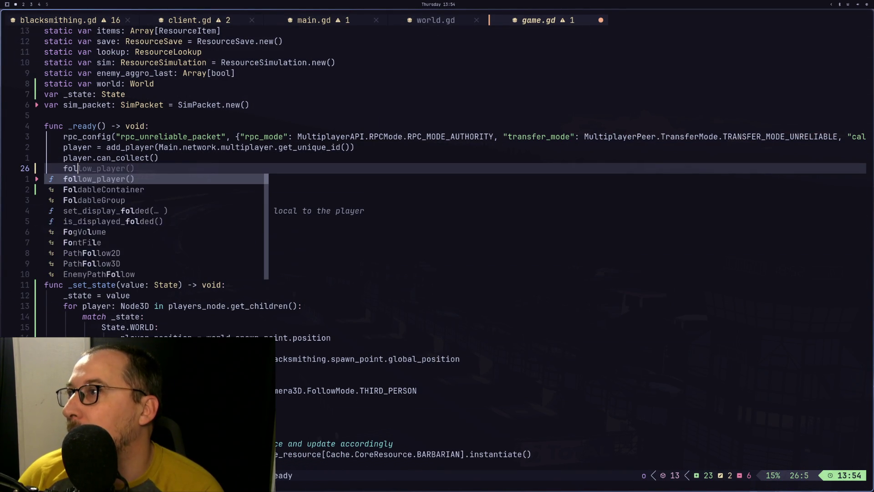
type("player(")
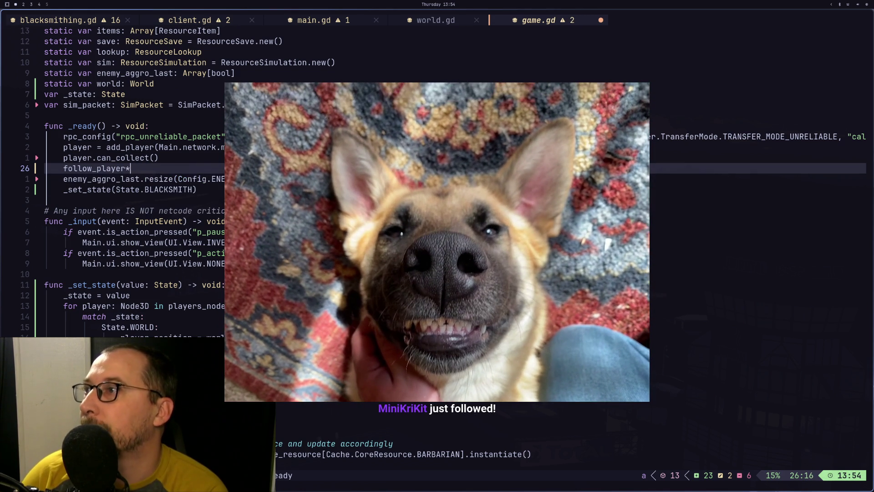
key("Escape")
type(":w")
key("Return")
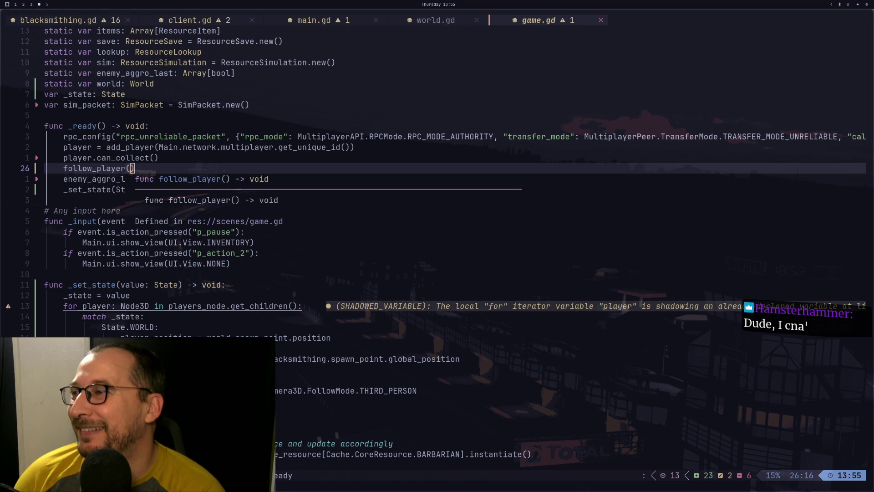
key("Escape")
left_click(75, 169)
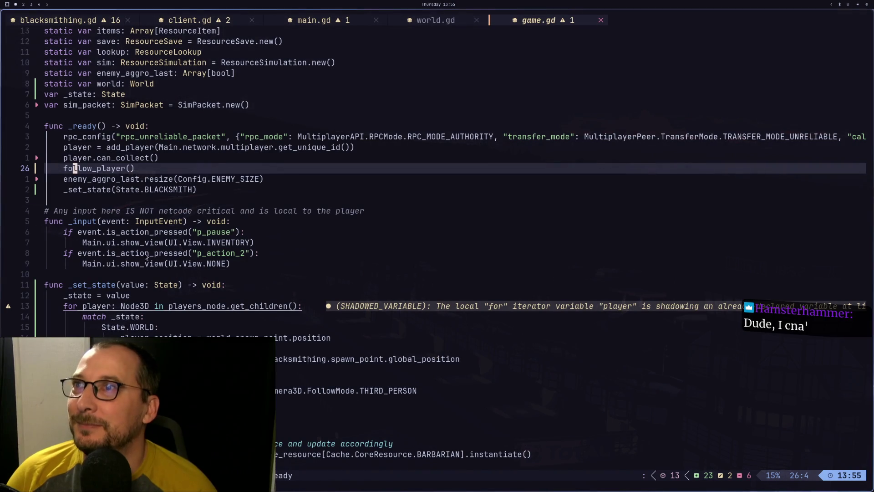
key("super+2")
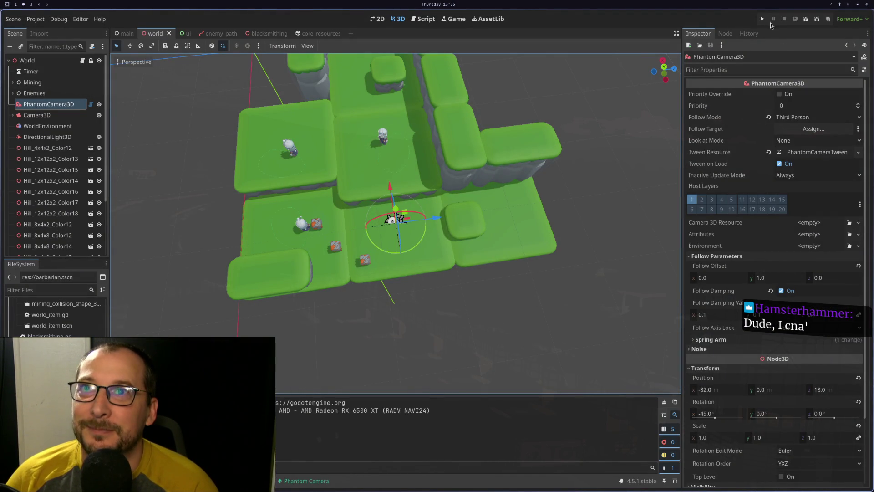
Run the project and walk the bear around the workshop to check the camera follows.
left_click(760, 19)
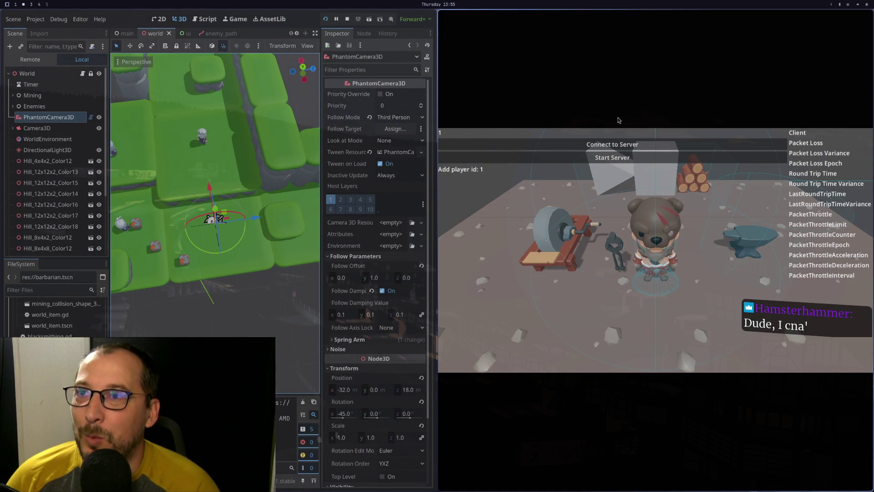
key("a")
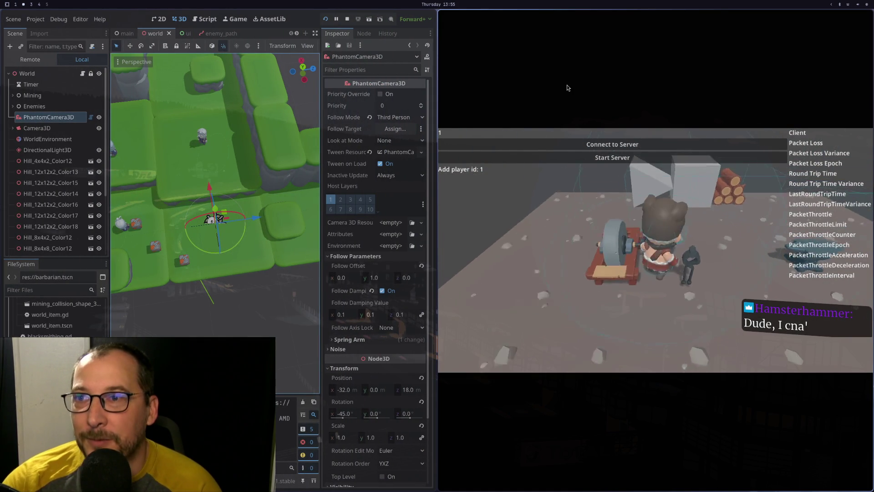
key("w")
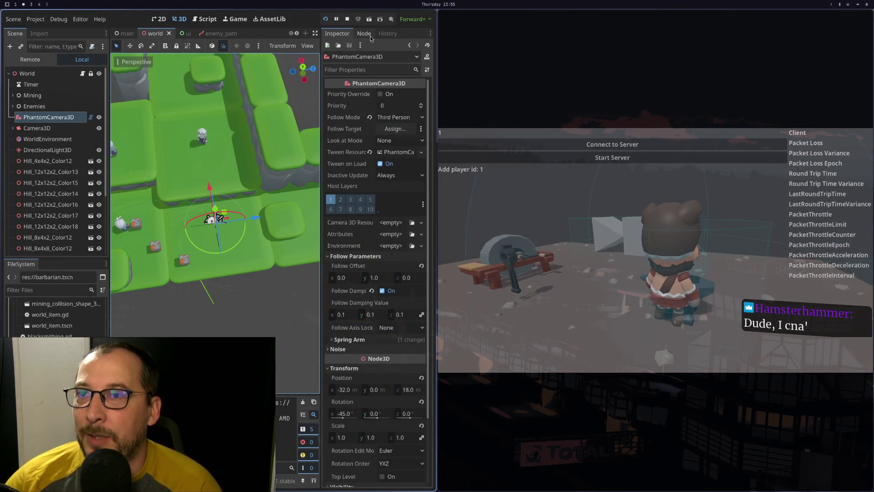
key("super+1")
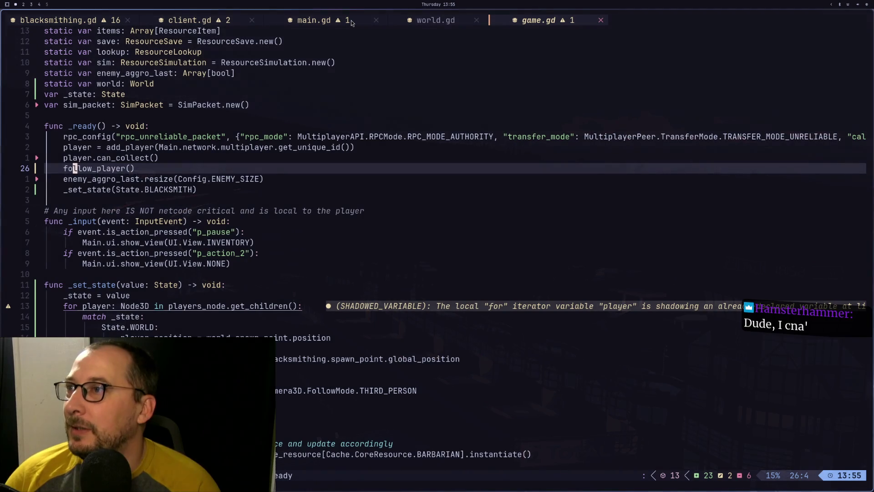
Add Game.follow_player() under camera_oven.priority = 0 in _exited_oven_area of blacksmithing.gd.
key("shift+h")
key("shift+h")
key("shift+h")
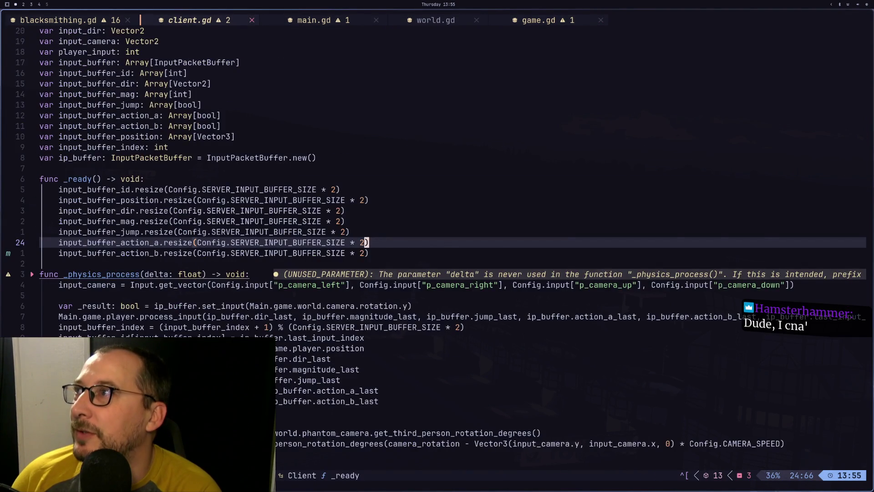
key("k")
key("k")
key("k")
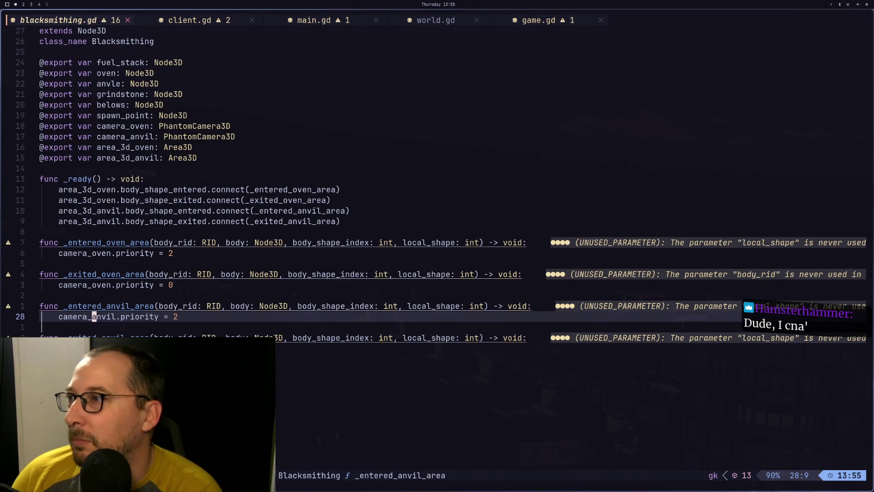
key("k")
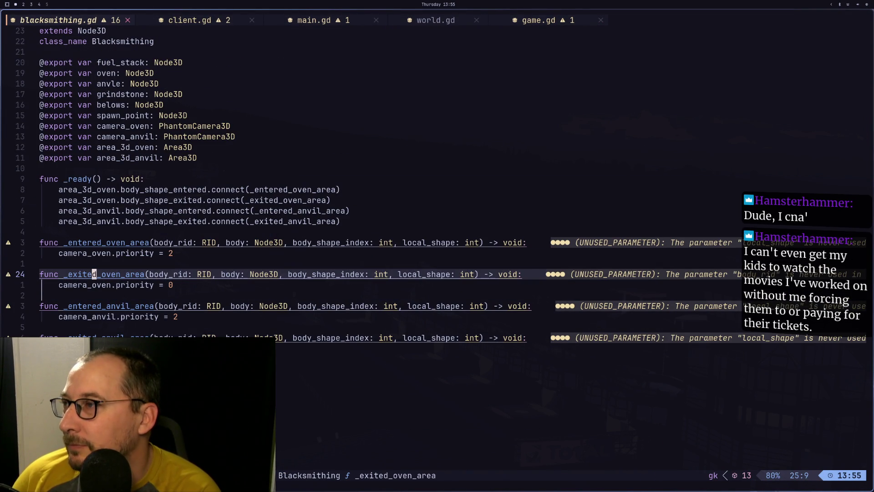
type("jo")
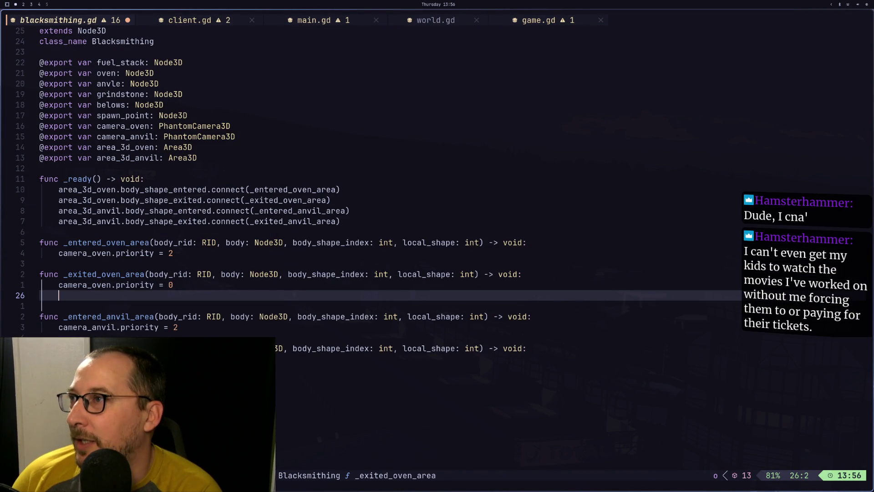
type("Game.follow_player()")
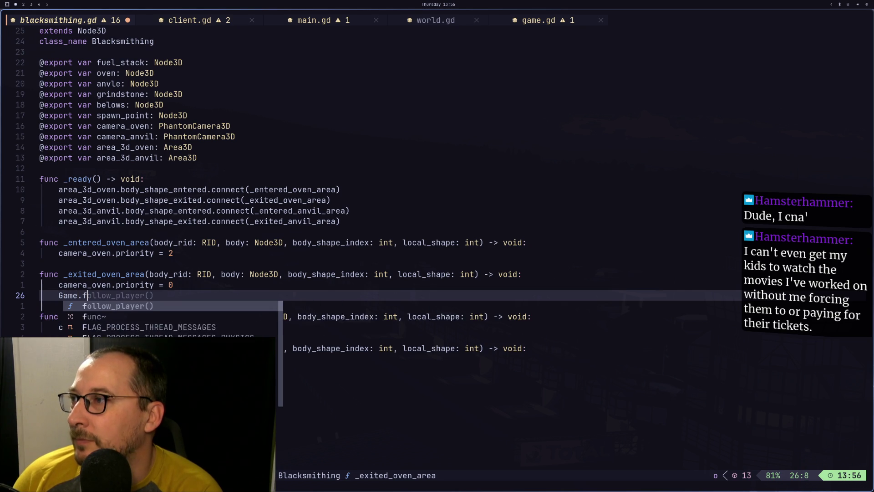
key("Escape")
Paste the copied line at the end of blacksmithing.gd.
key("j")
key("j")
key("j")
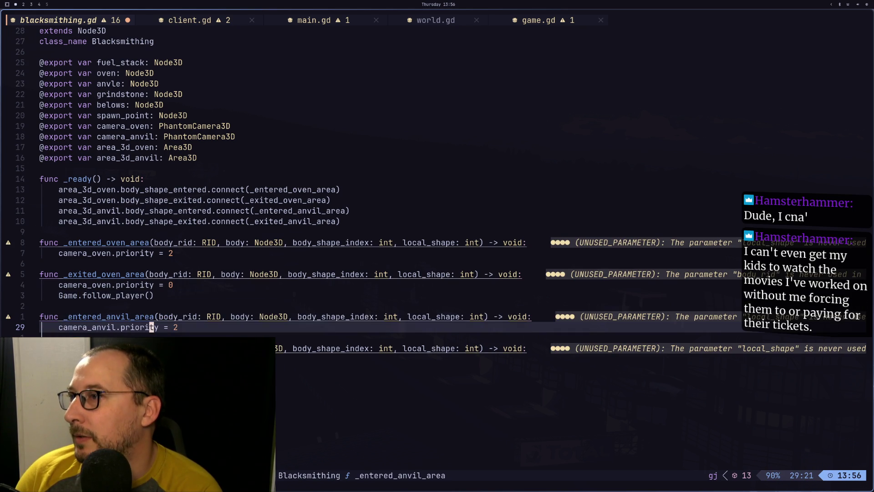
key("j")
key("j")
key("j")
key("p")
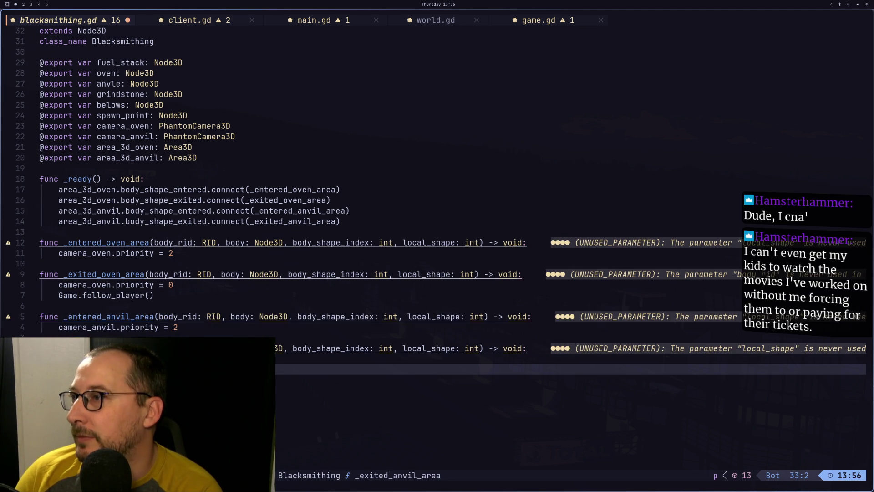
key("super+2")
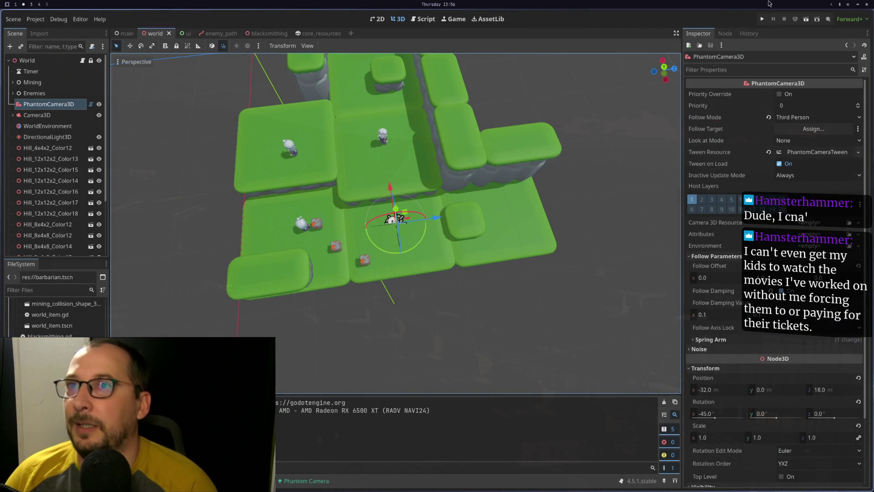
Run the game again to test the oven exit handler near the anvil and grindstone.
left_click(763, 23)
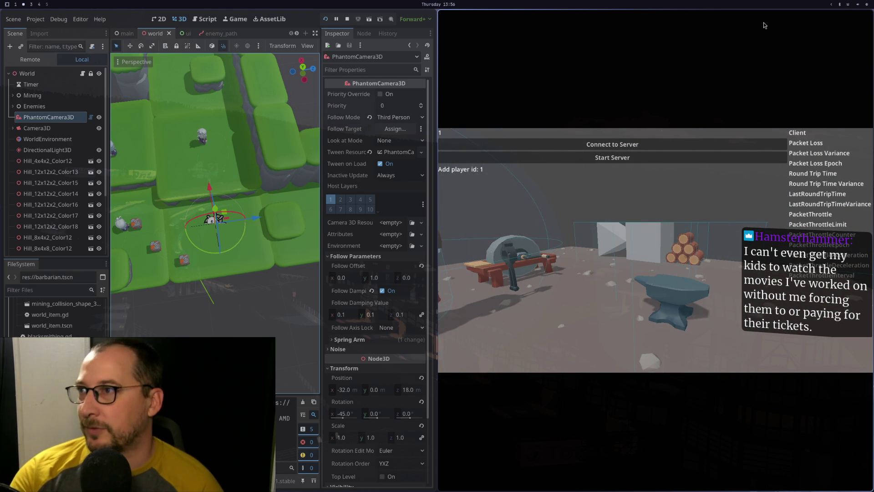
key("super+1")
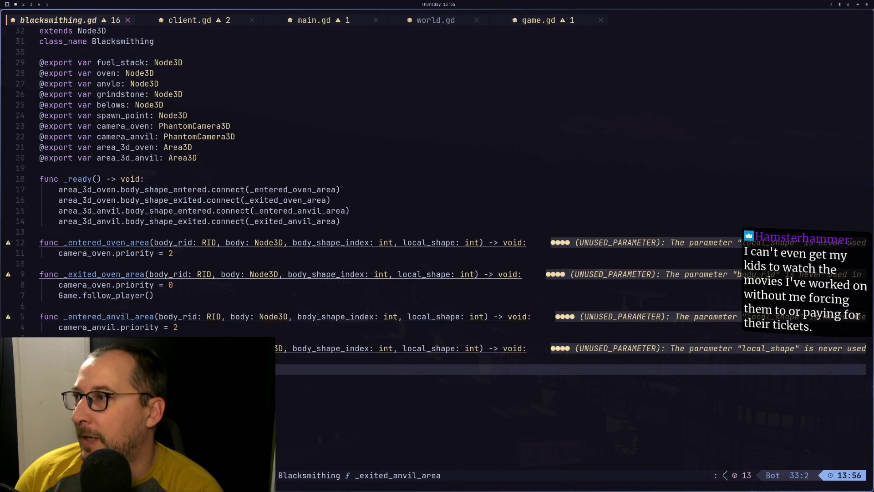
Insert a breakpoint line at the start of _exited_oven_area and open a line in _exited_anvil_area.
key("k")
key("k")
key("k")
type("ob")
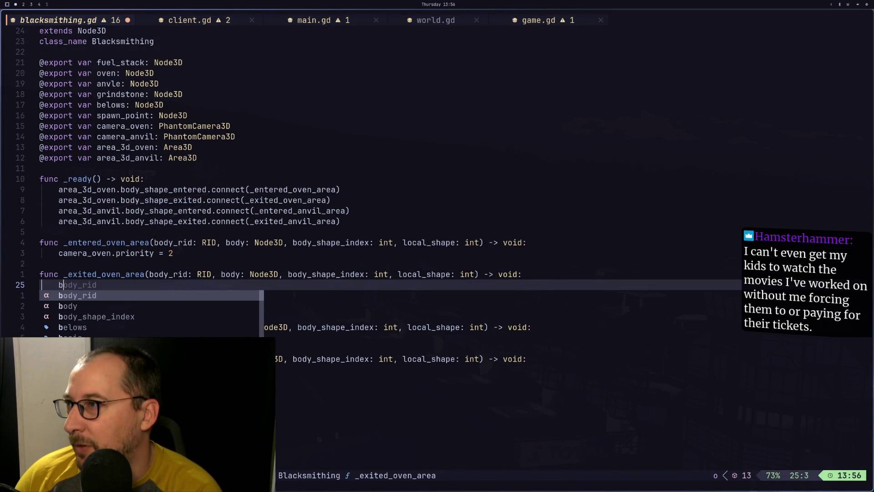
type("reak")
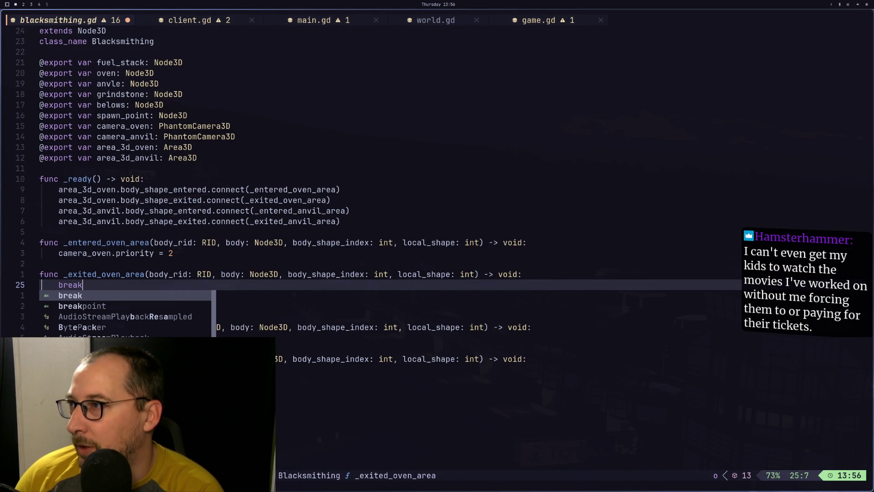
key("Tab")
key("Escape")
key("j")
key("j")
key("j")
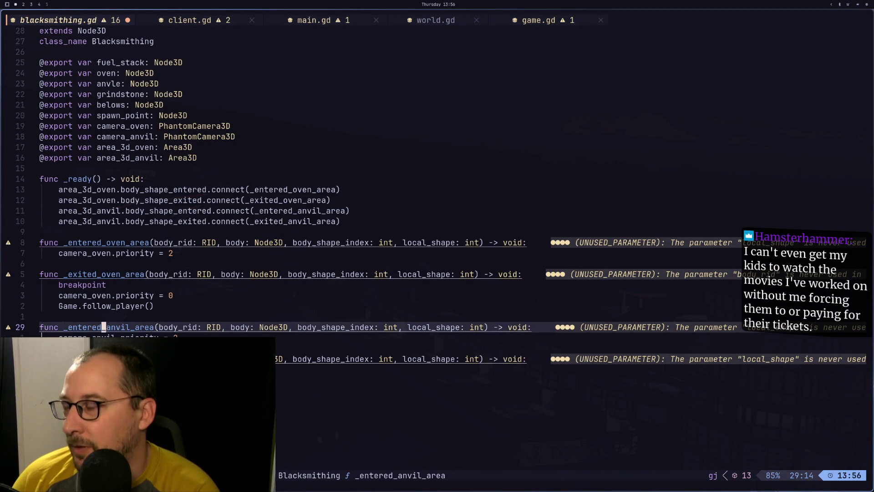
key("o")
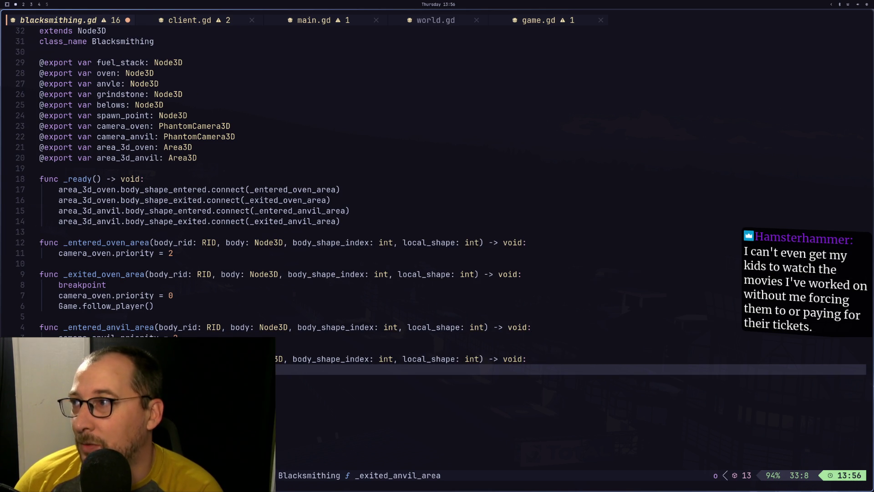
key("Escape")
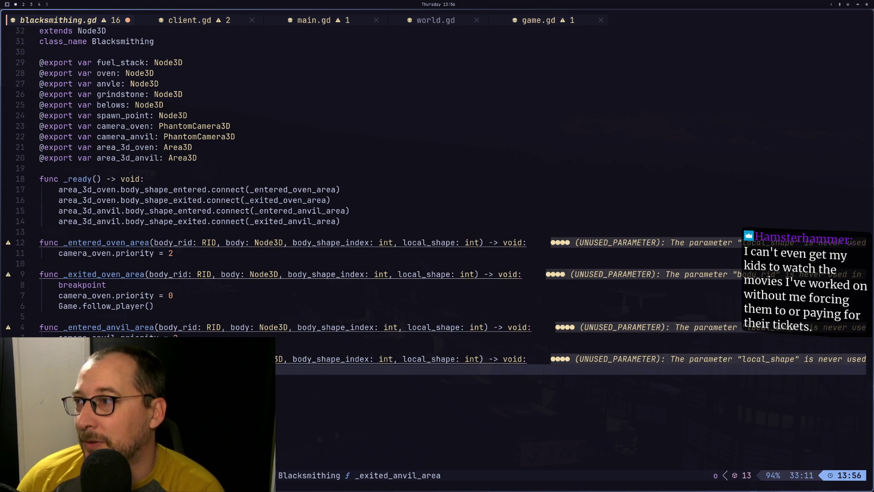
key("super+4")
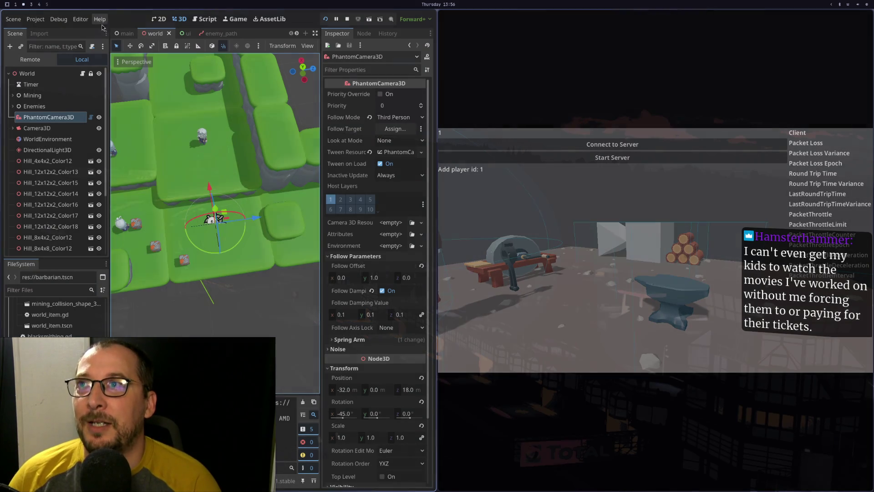
Stop and relaunch the game with the breakpoint in place.
left_click(347, 18)
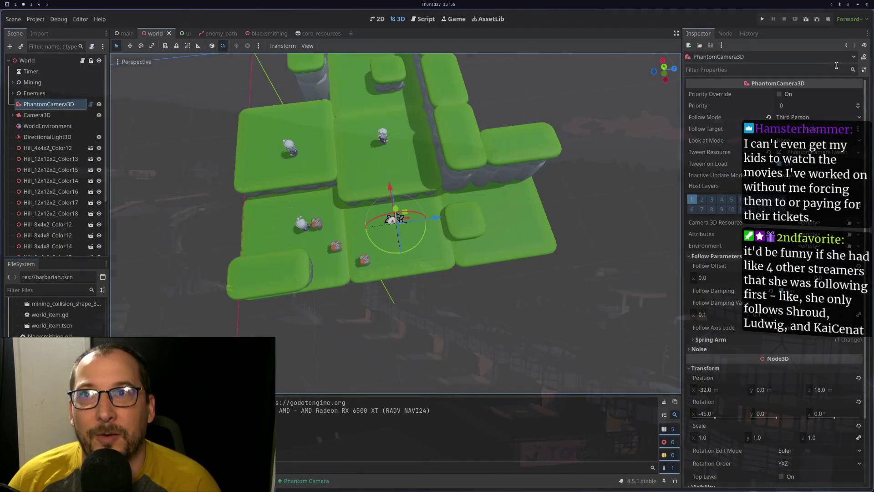
left_click(761, 18)
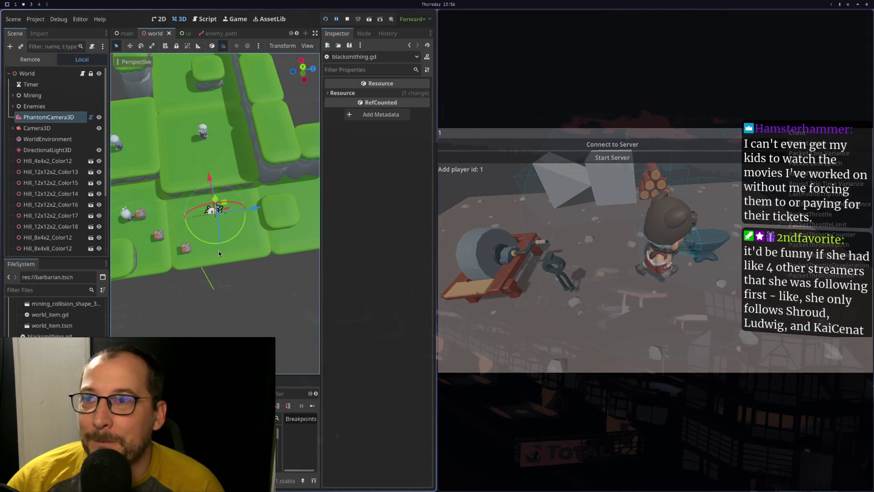
key("super+1")
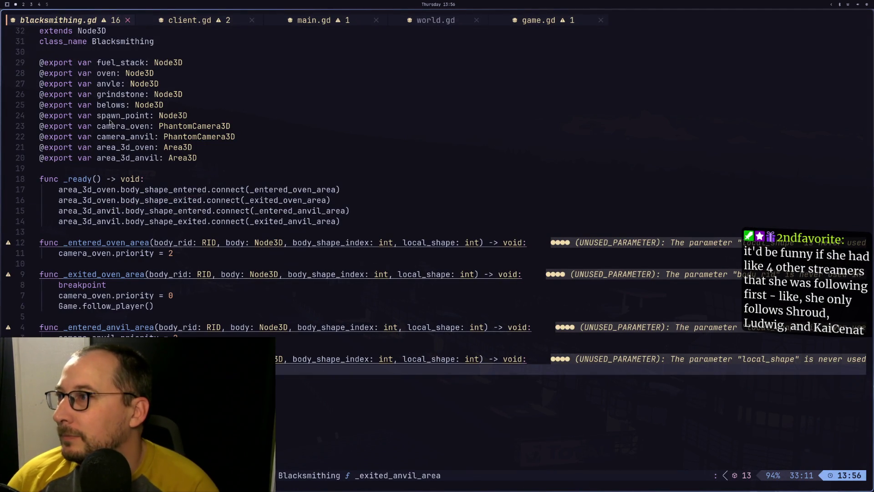
key("k")
key("k")
key("k")
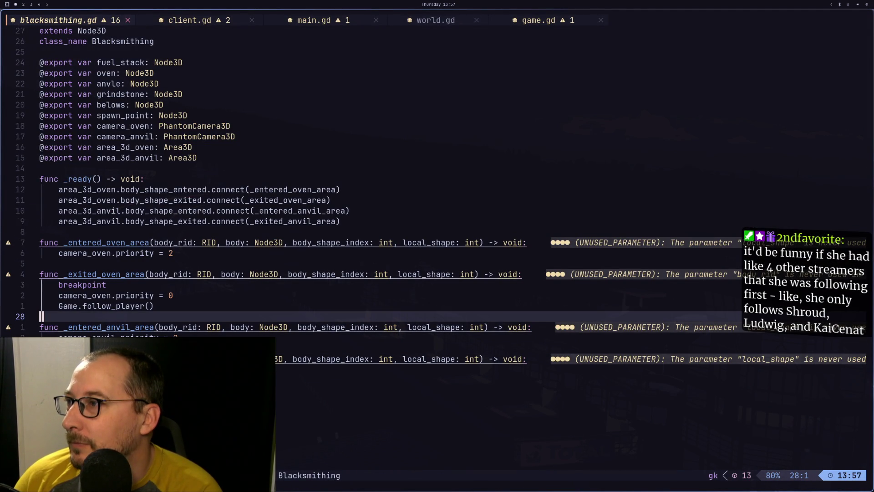
key("super+3")
key("super+2")
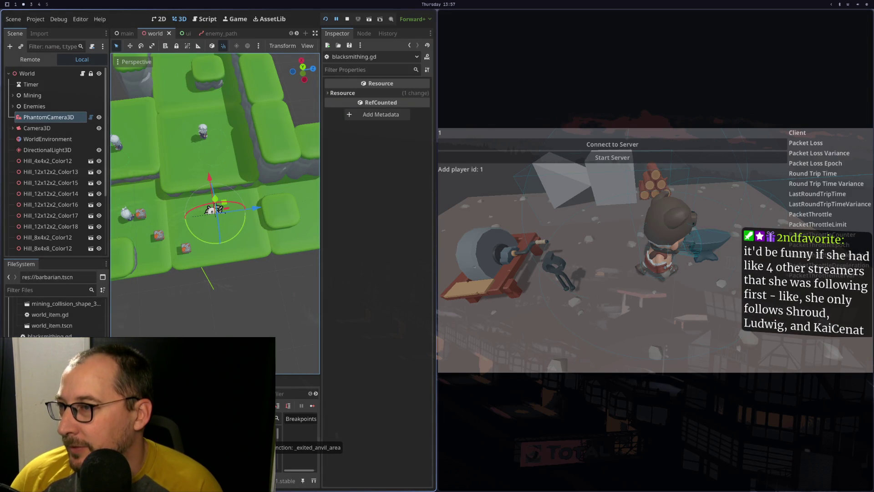
key("super+1")
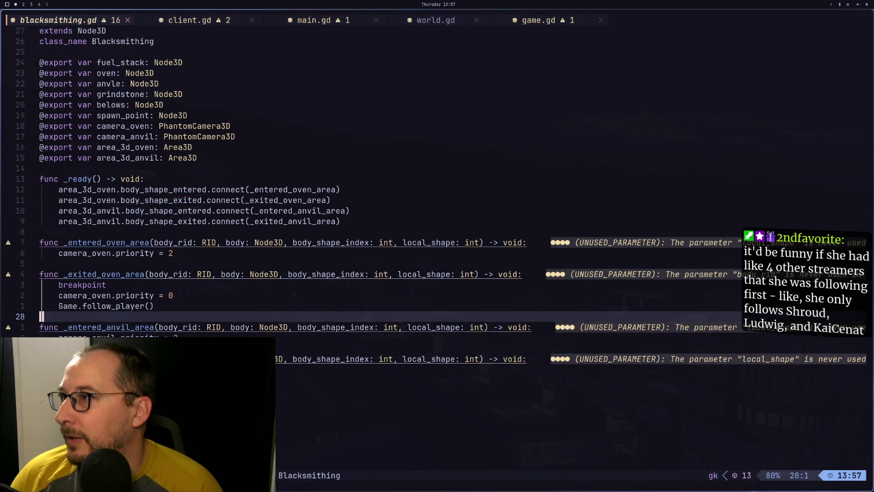
Add a print("exited anvil") line inside _exited_anvil_area.
key("j")
key("j")
key("j")
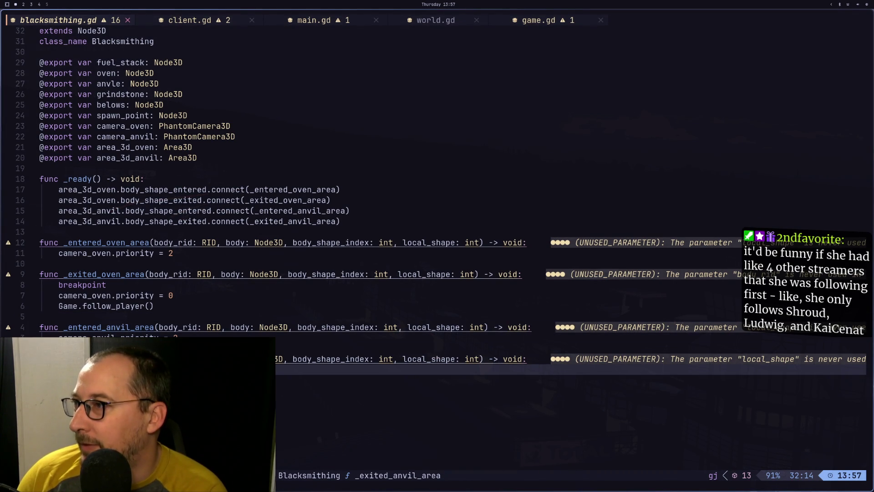
key("Escape")
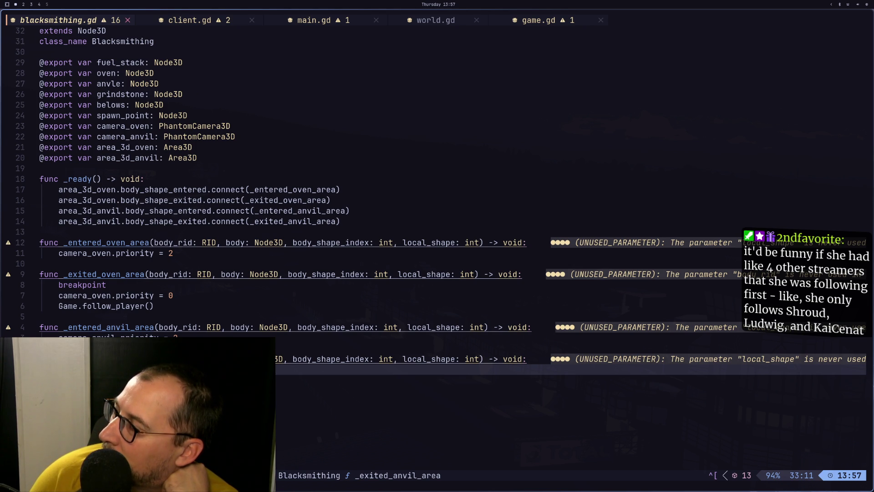
key("d")
key("d")
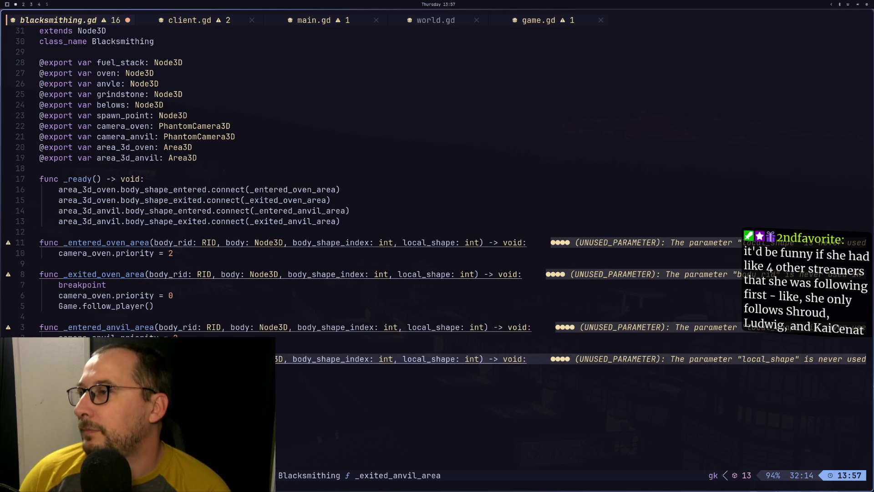
key("bracketleft")
key("p")
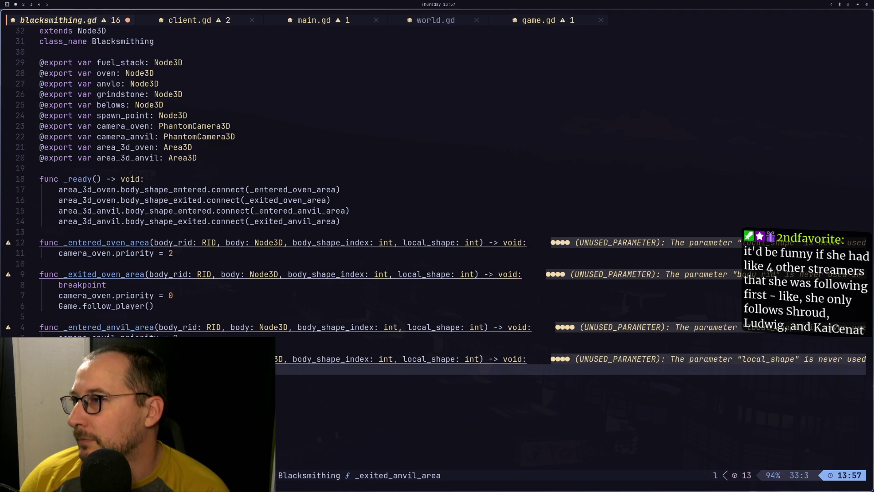
key("o")
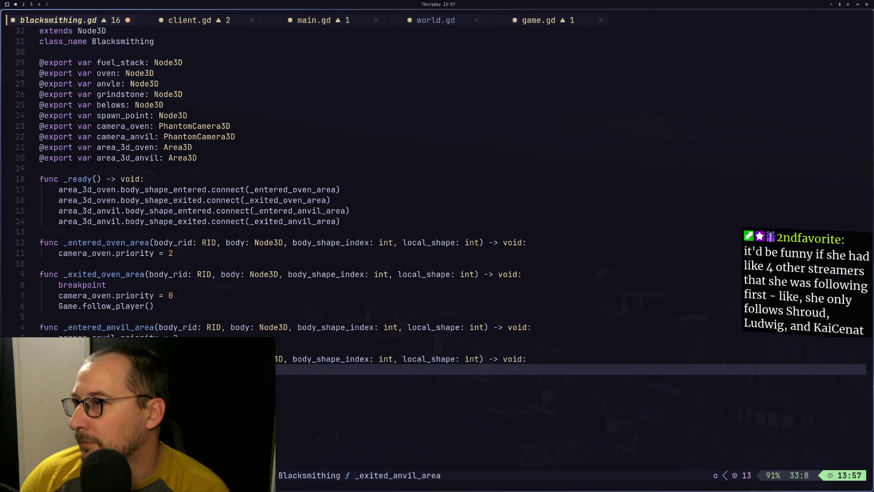
type("_")
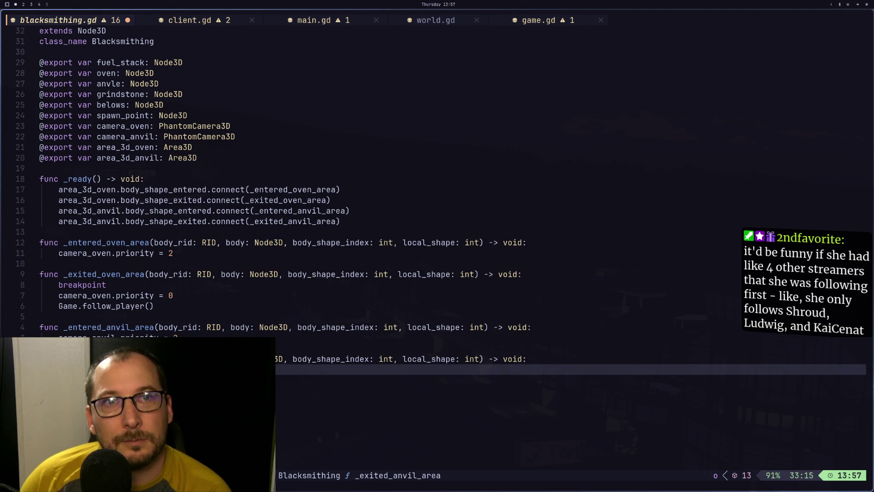
key("Escape")
Replace the breakpoint in _exited_oven_area with a print of "exited oven".
key("y")
key("y")
key("k")
key("k")
key("k")
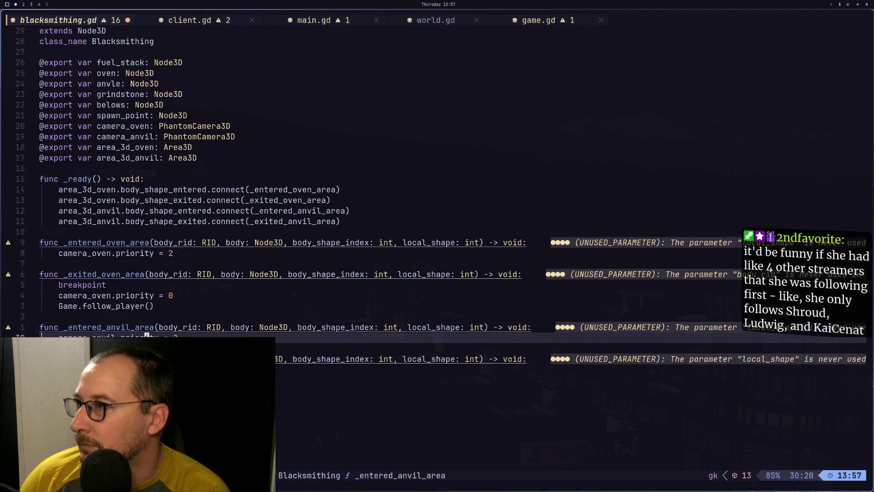
key("p")
key("d")
key("d")
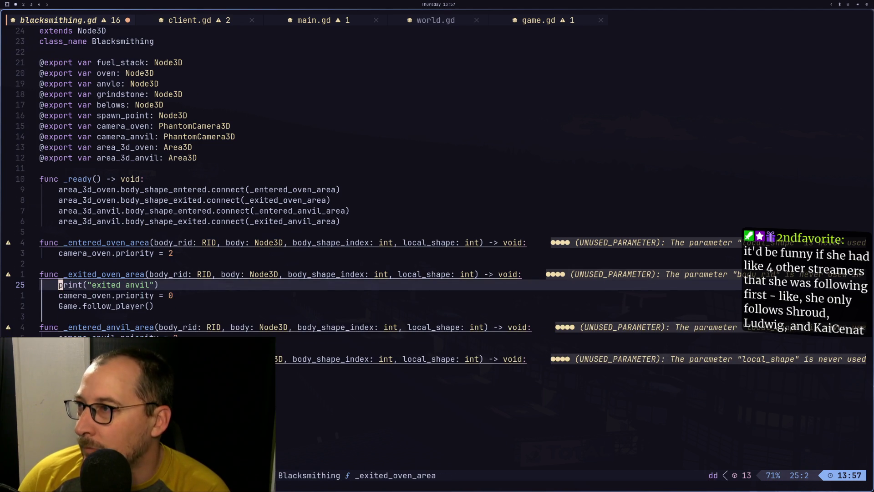
key("w")
key("w")
type("wlciw")
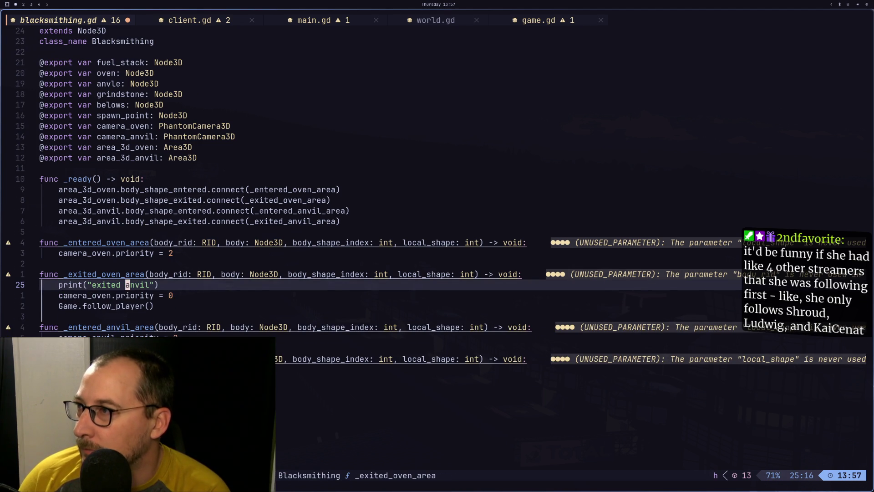
type("oben")
key("BackSpace")
key("BackSpace")
key("BackSpace")
type("ven")
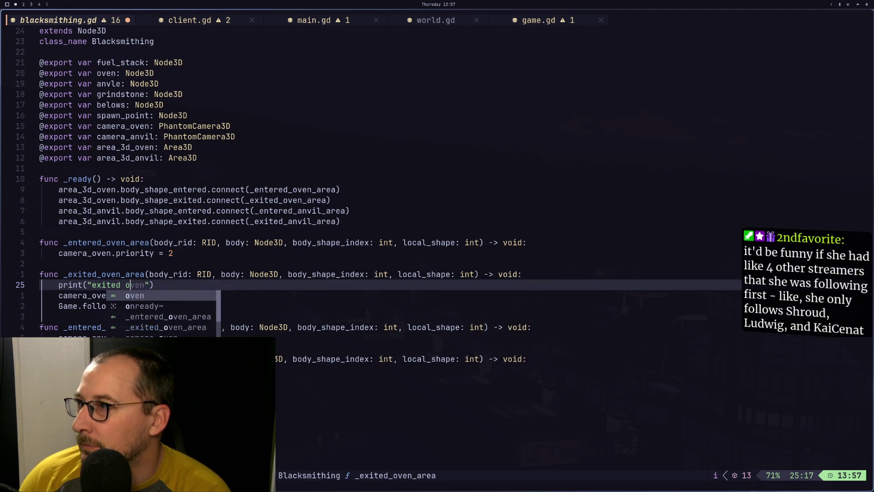
key("Escape")
Save the blacksmithing script with :w and return to the running game in Godot.
type(":w")
key("Return")
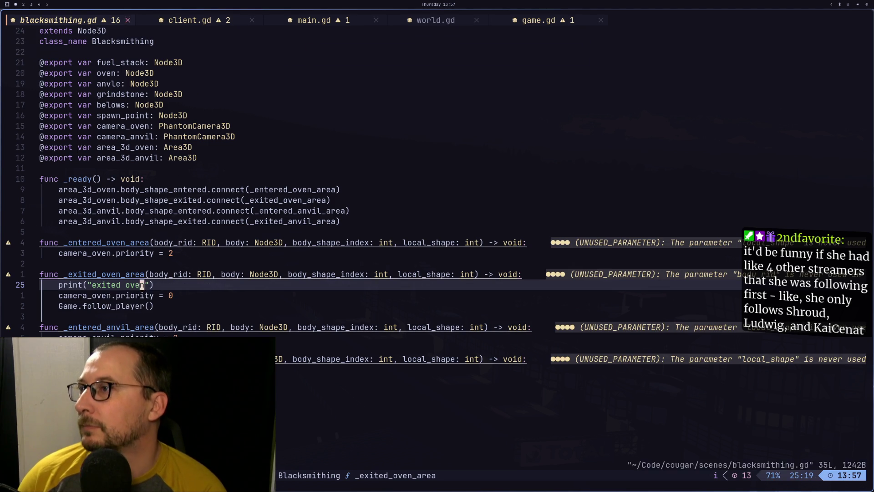
key("super+2")
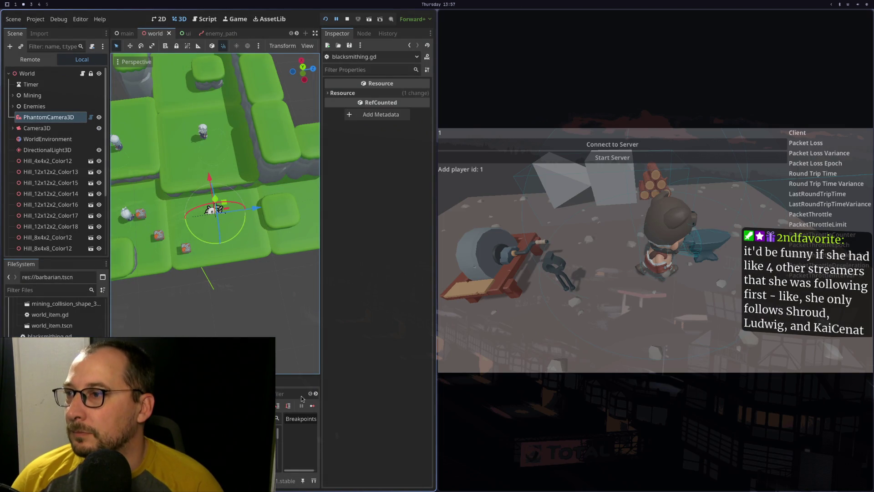
left_click(656, 254)
Walk the barbarian around the anvil, reviewing the script and the Phantom Camera priority docs.
key("a")
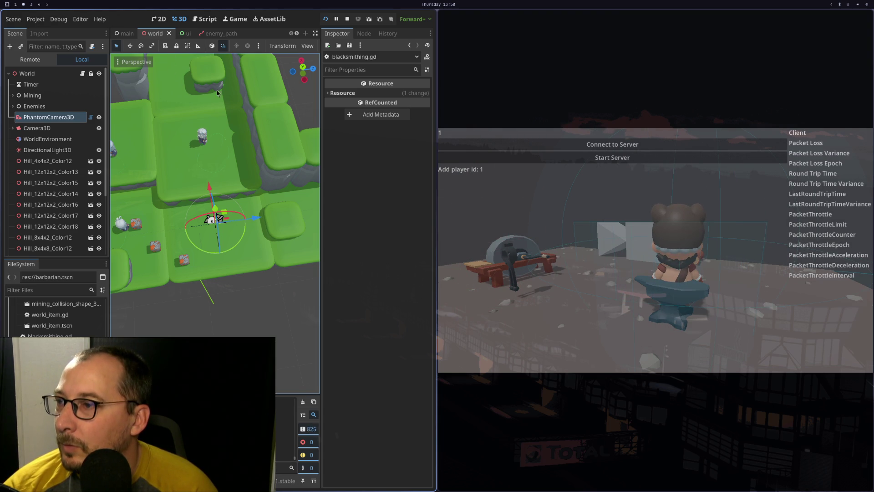
key("super+1")
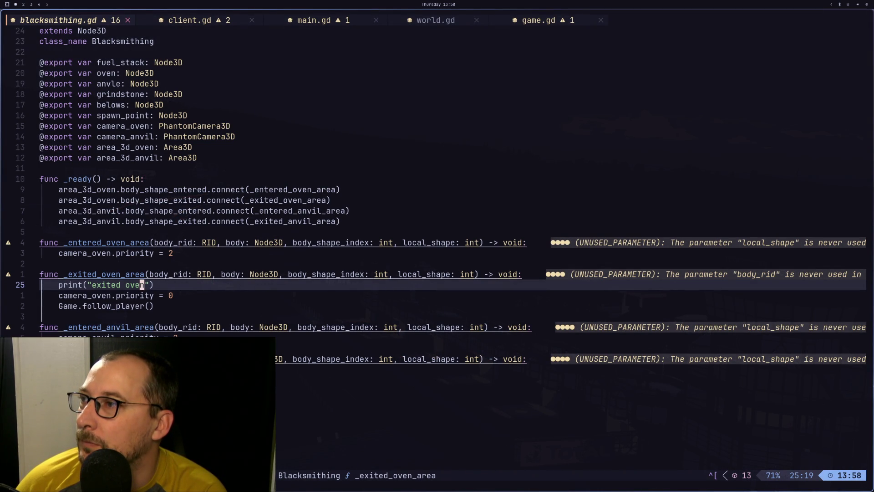
key("super+2")
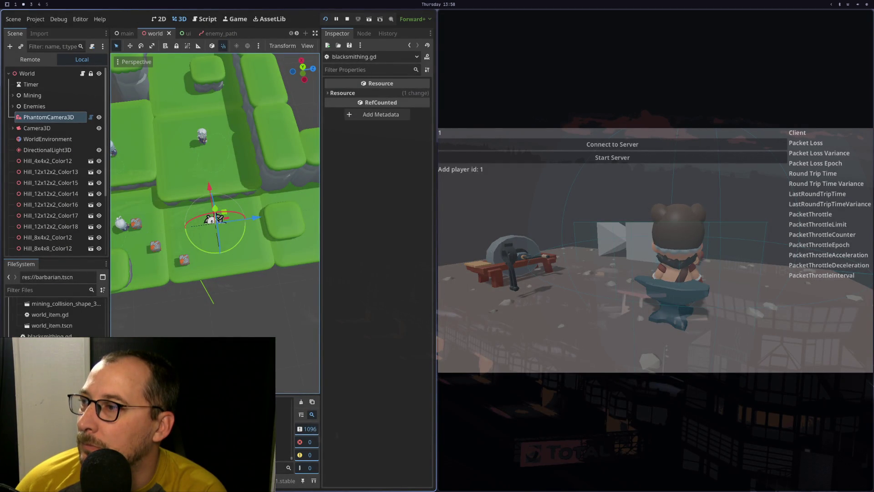
key("super+1")
key("super+3")
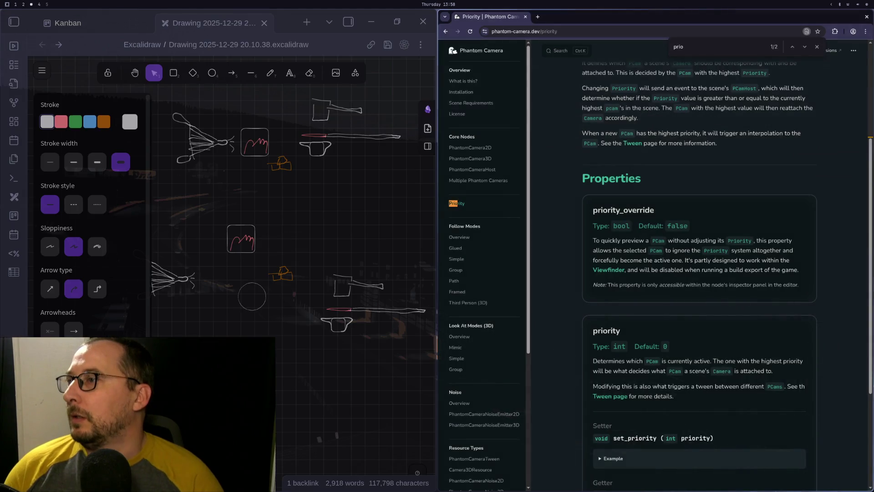
key("super+2")
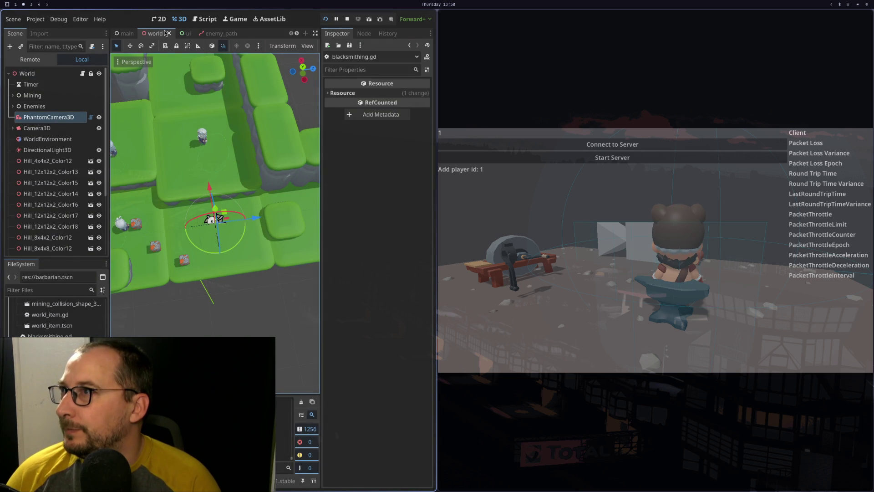
left_click(189, 36)
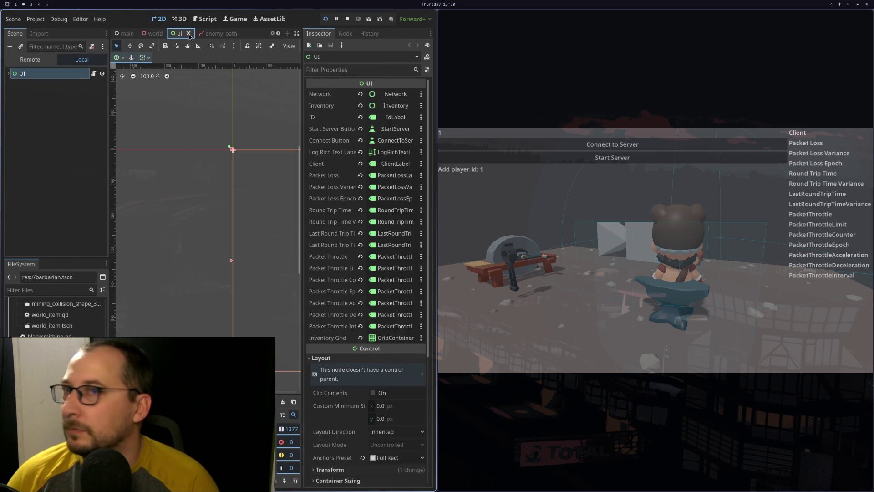
middle_click(190, 36)
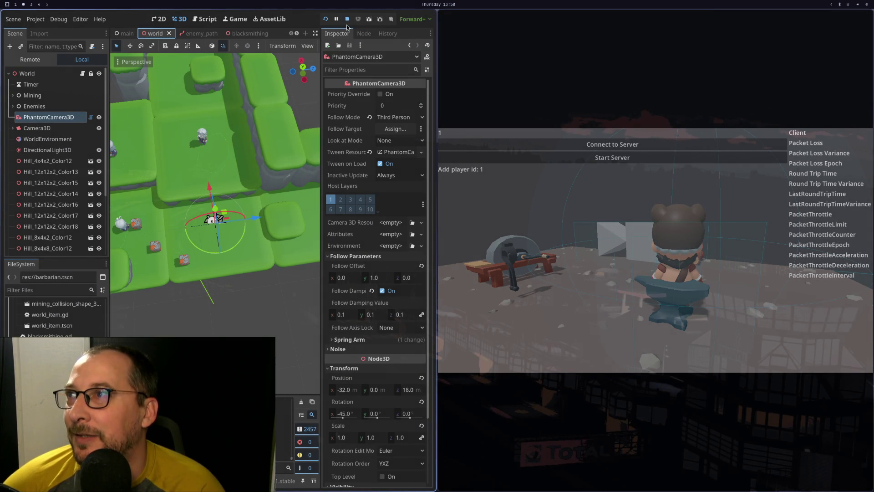
Stop the game, verify OvenArea3D and AnvilArea3D collision masks use layer 2, then open barbarian.tscn.
left_click(346, 23)
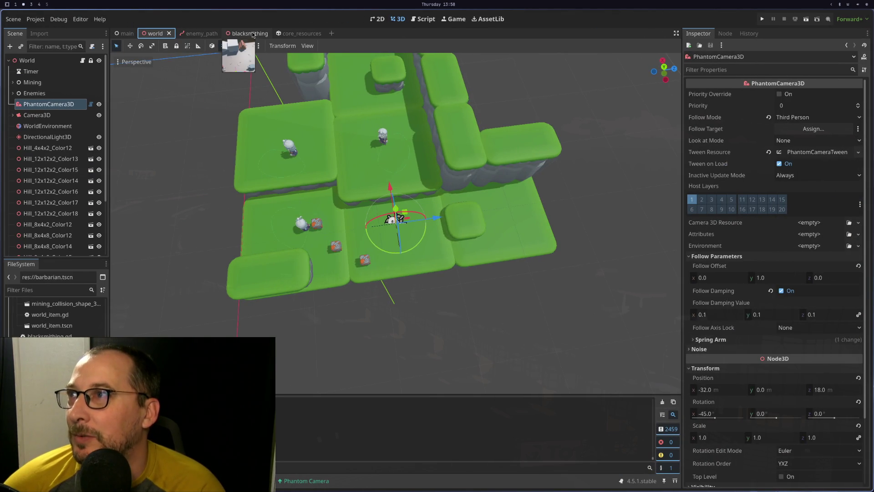
left_click(250, 33)
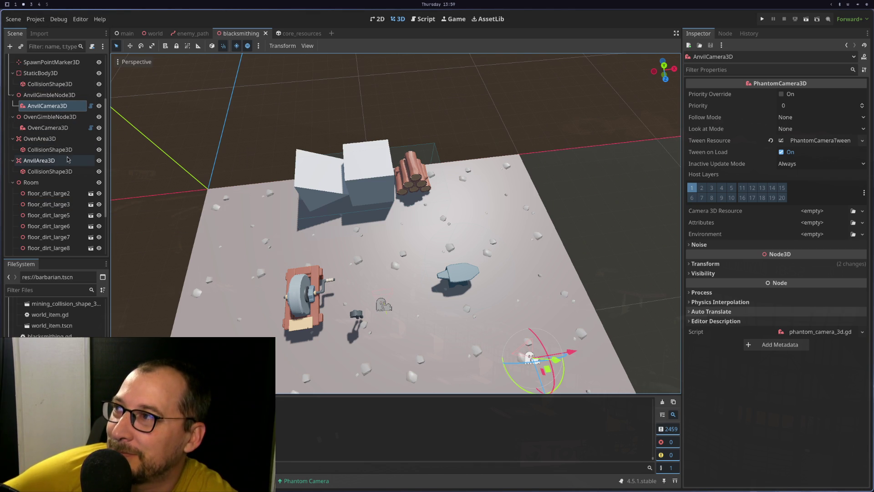
left_click(46, 139)
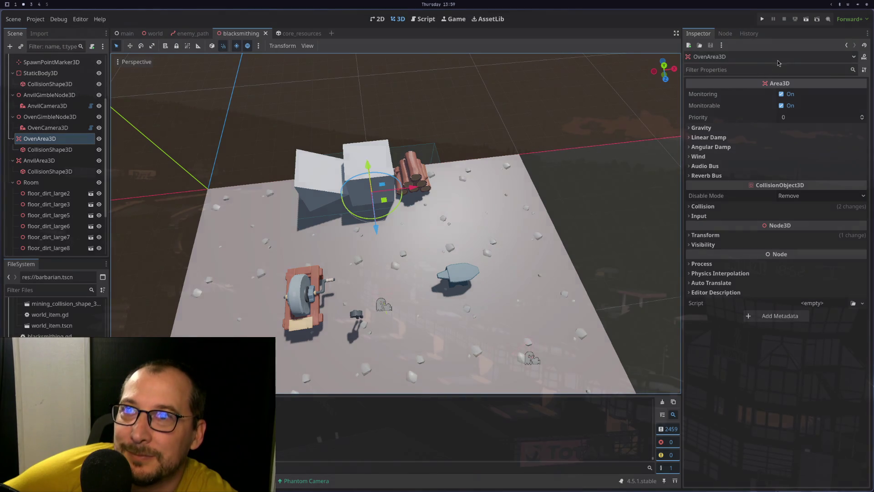
left_click(735, 206)
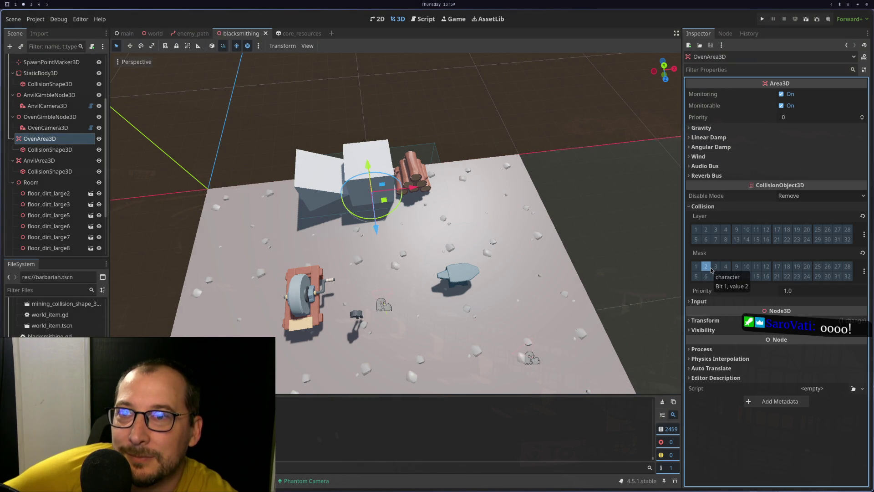
left_click(53, 159)
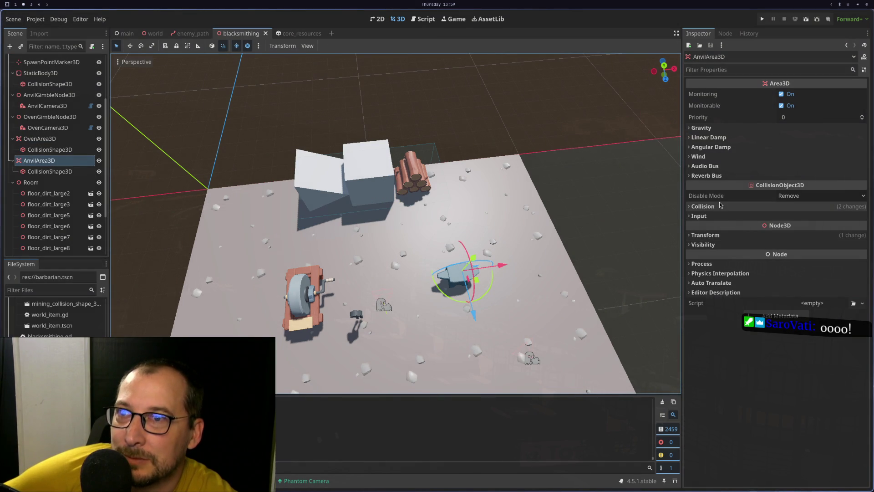
left_click(719, 206)
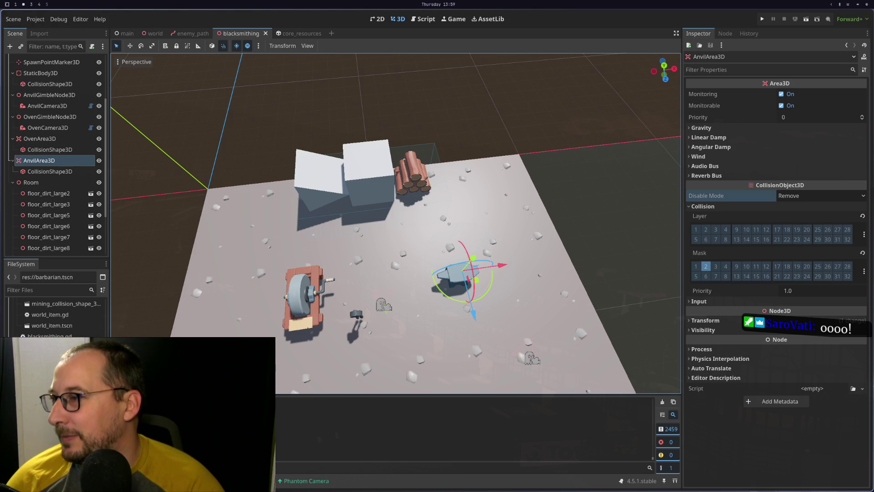
key("ctrl+shift+t")
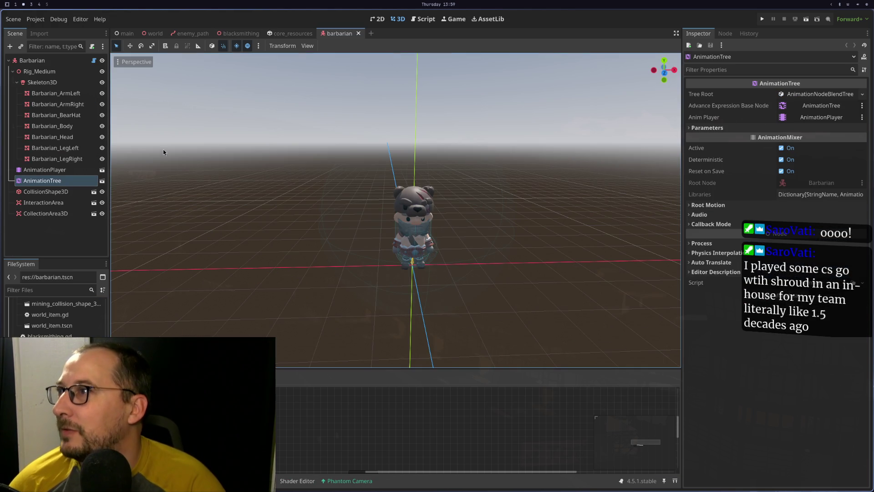
Inspect the InteractionArea and CollectionArea3D collision settings in barbarian.tscn.
left_click(43, 202)
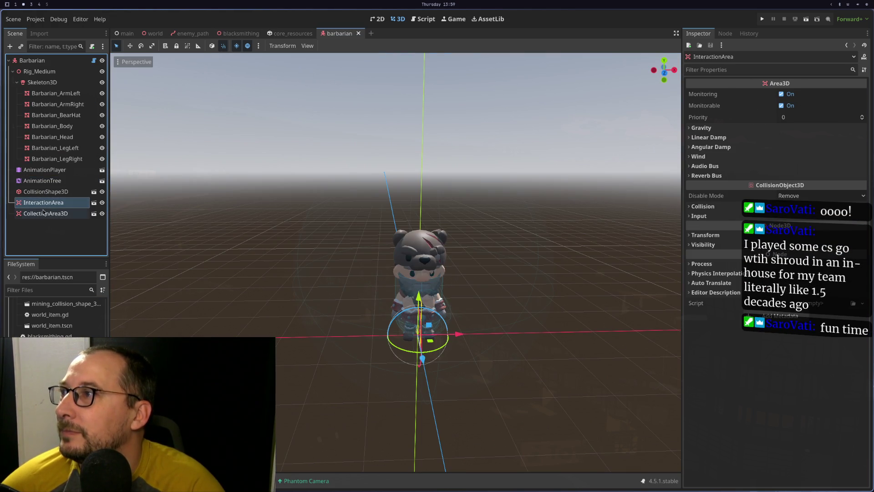
left_click(693, 203)
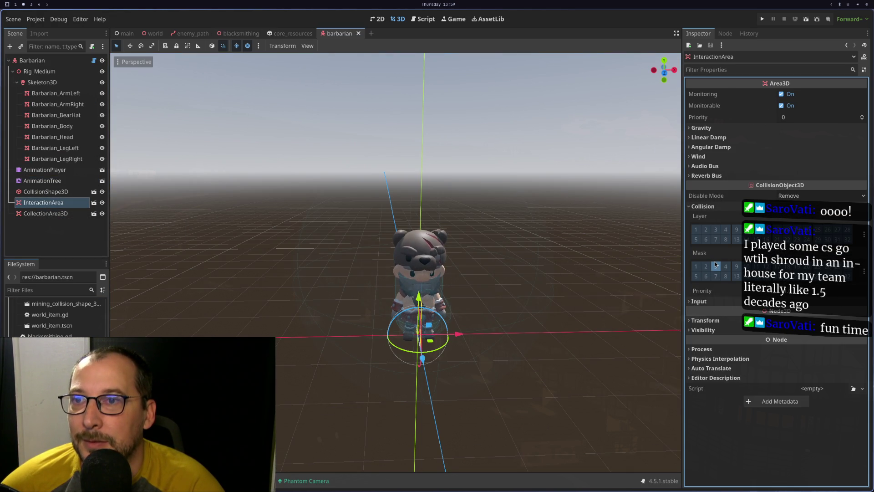
left_click(45, 213)
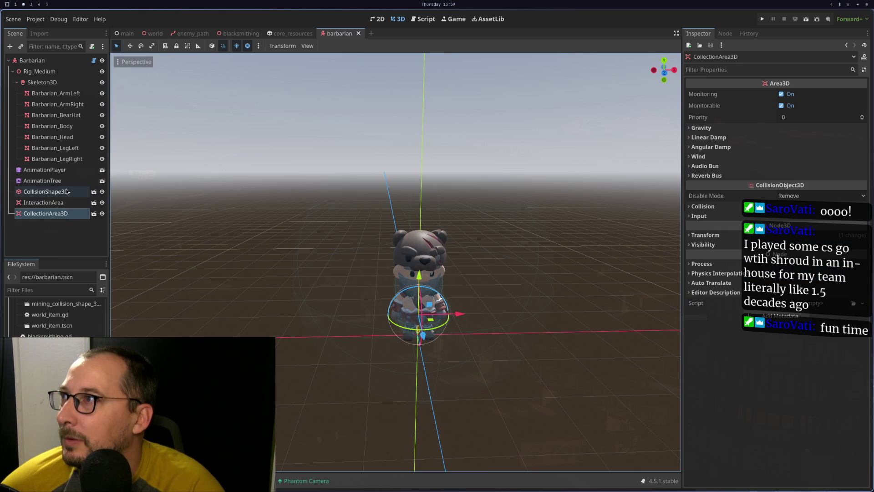
left_click(72, 193)
Add the Barbarian character body to collision layer 2, then return to Neovim.
left_click(56, 60)
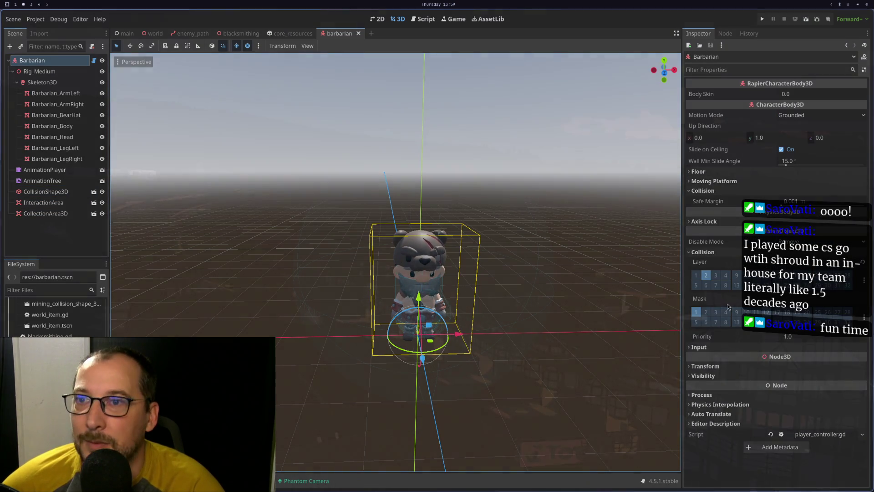
left_click(705, 274)
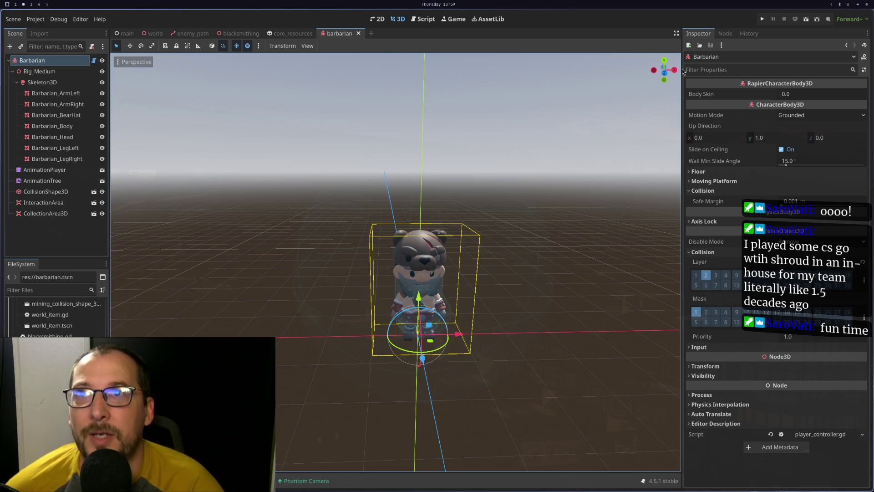
key("super+1")
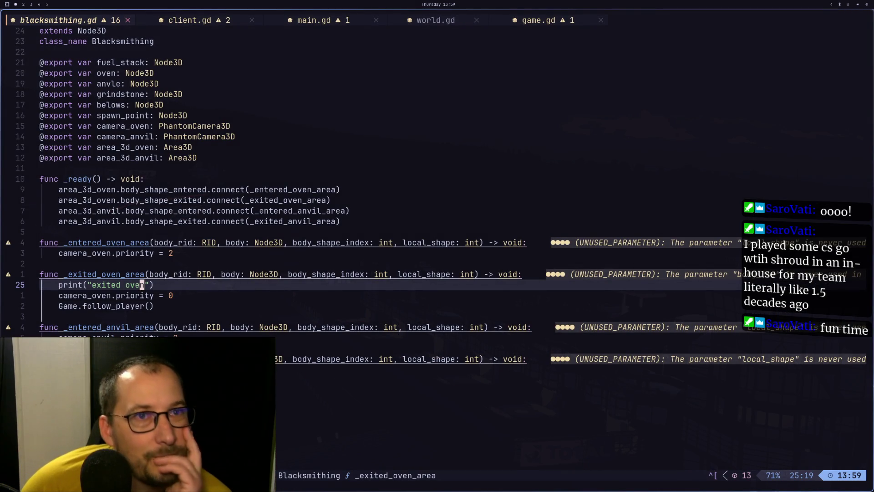
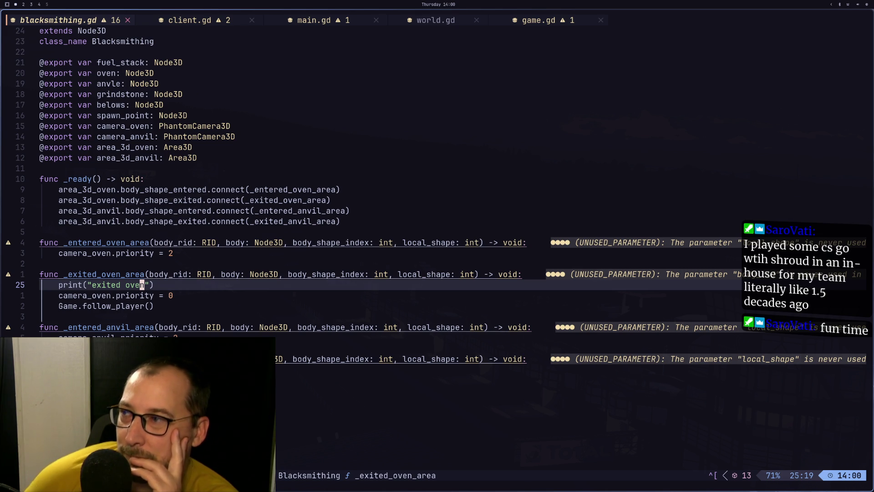
Launch the project with F5 from the Godot editor.
key("super+2")
key("super+1")
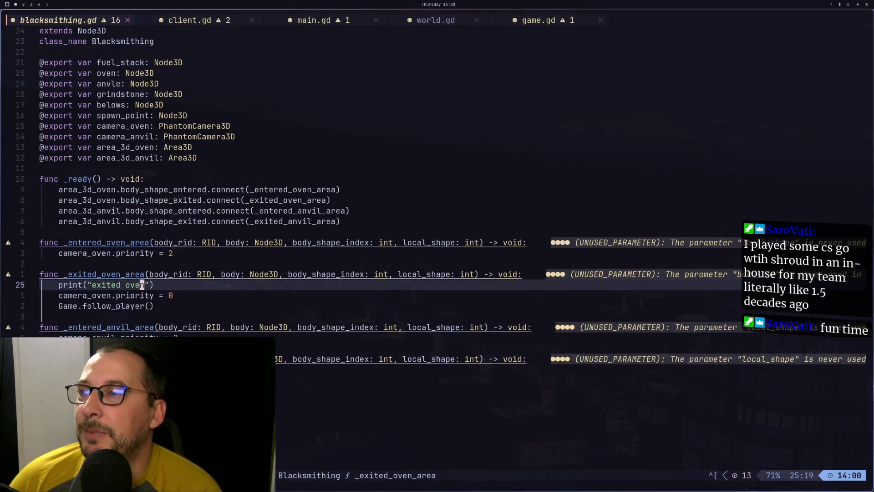
key("j")
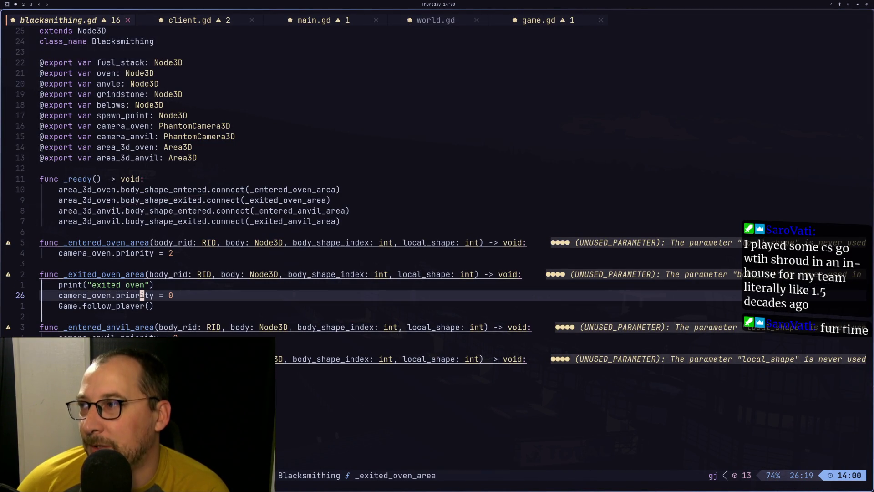
key("super+2")
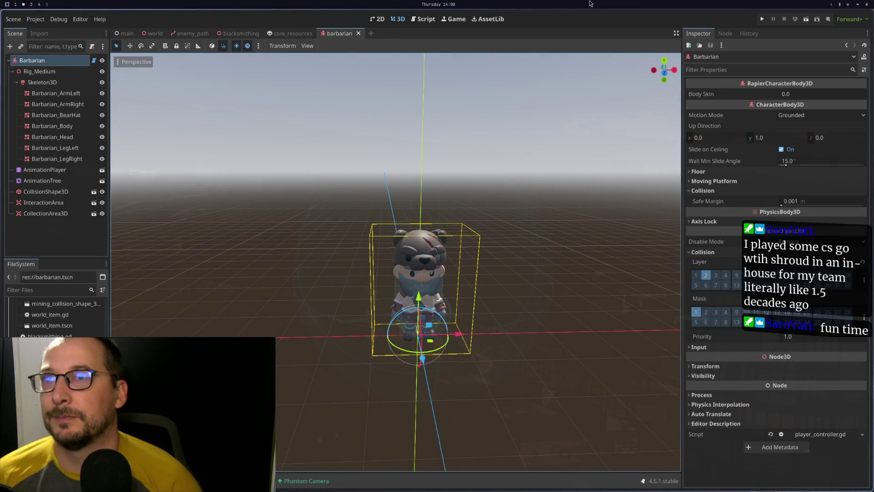
key("F5")
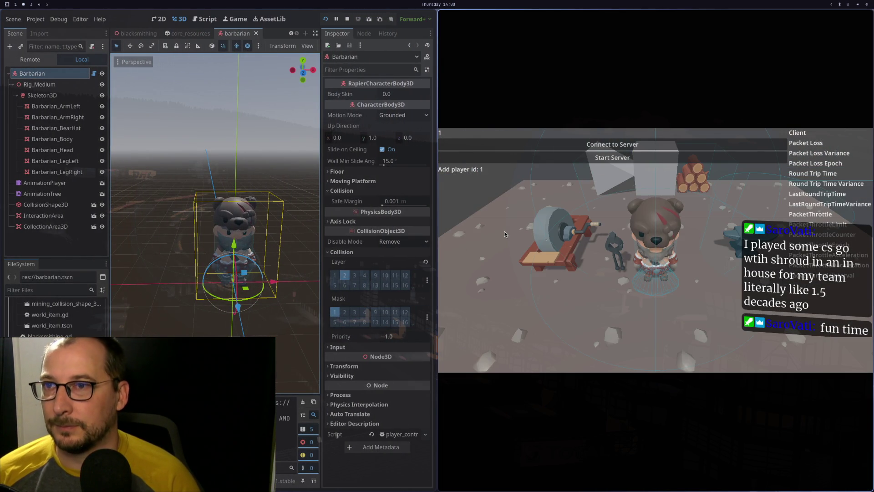
Walk the Barbarian around the blacksmithing room, then return to Neovim.
key("w")
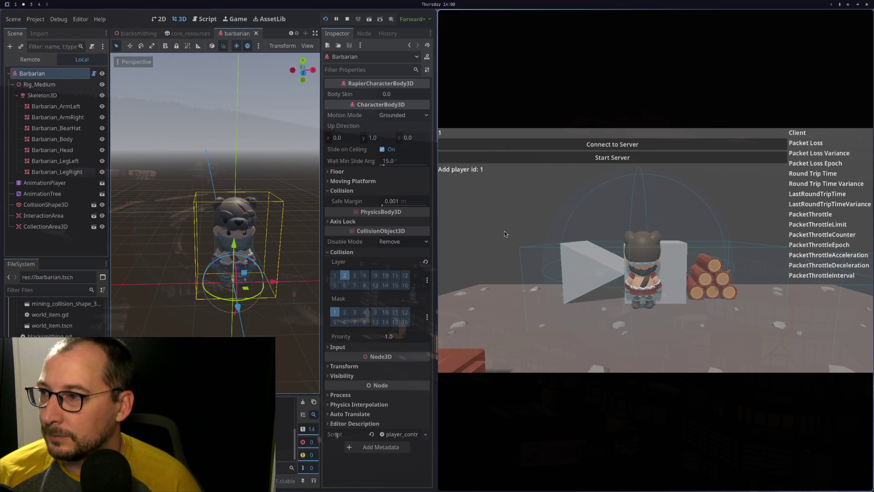
key("s")
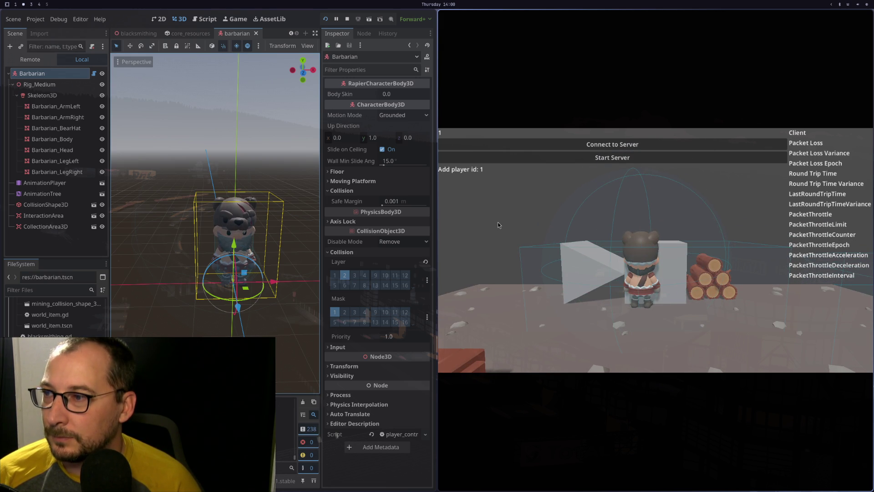
key("s")
key("w")
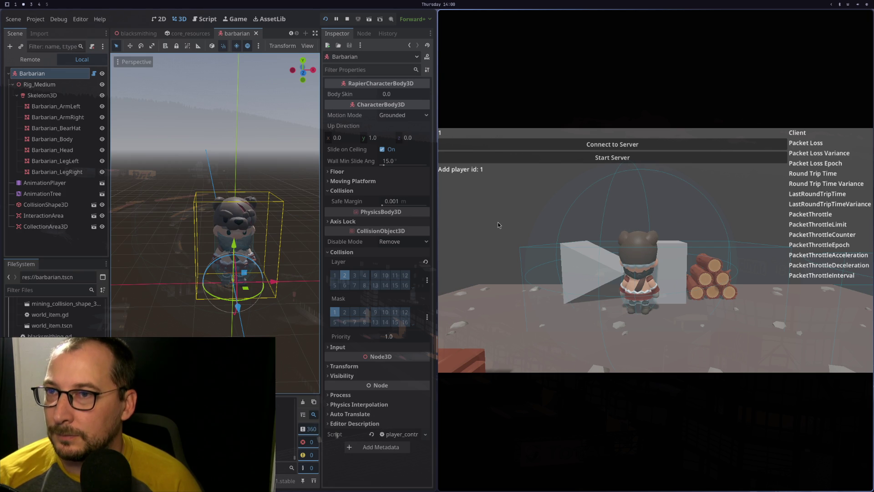
key("s")
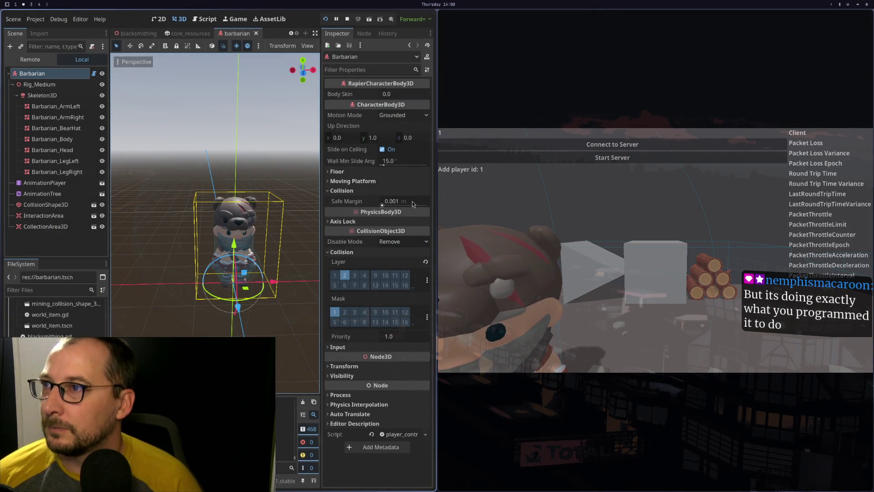
key("super+1")
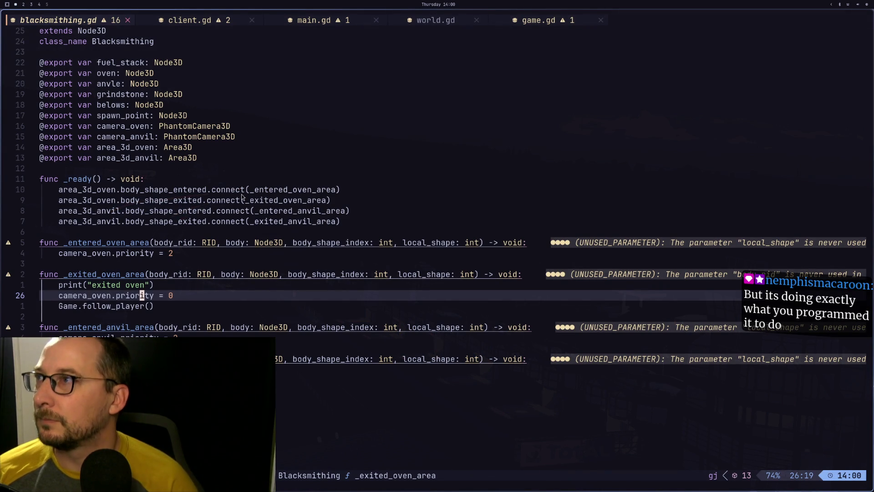
Switch to game.gd and comment out the follow_player() call in _ready.
key("g")
key("n")
key("g")
key("n")
key("g")
key("n")
key("g")
key("n")
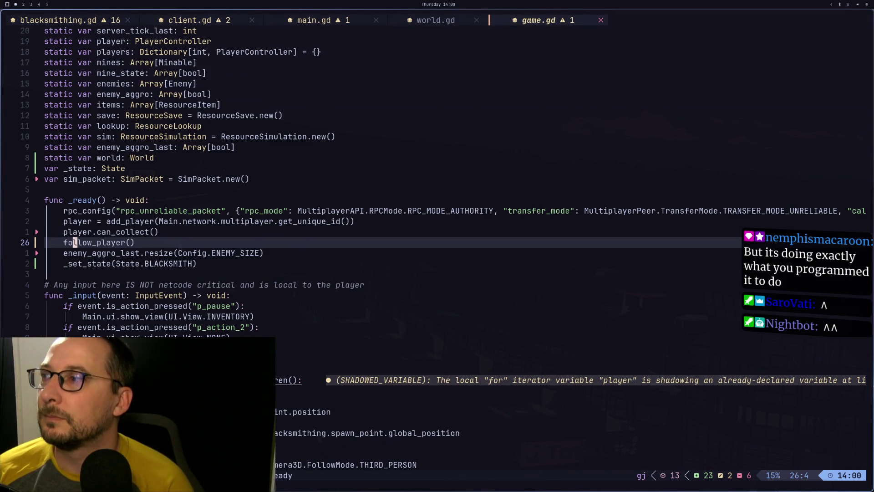
key("j")
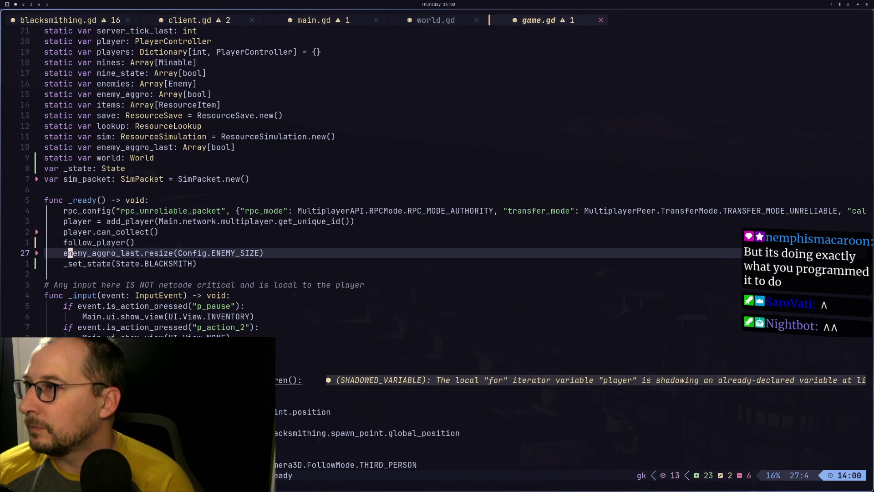
key("k")
key("g")
key("c")
key("c")
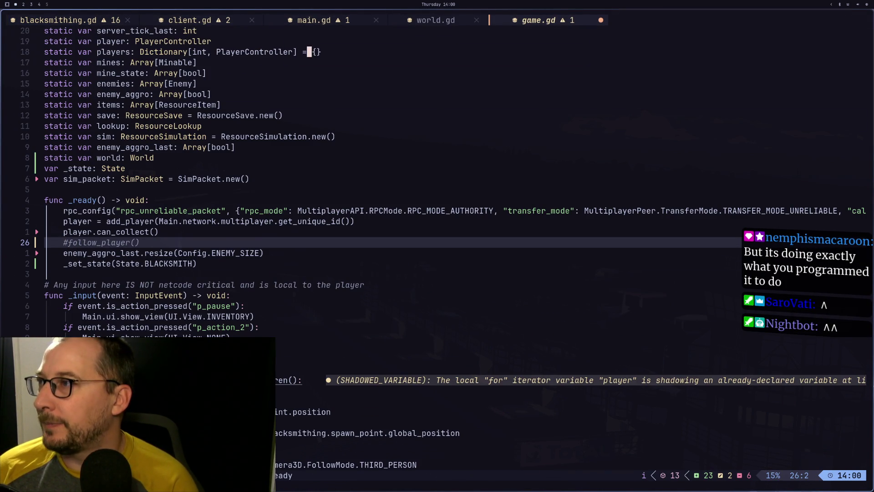
Stop and rerun the game in Godot without follow_player().
key("super+2")
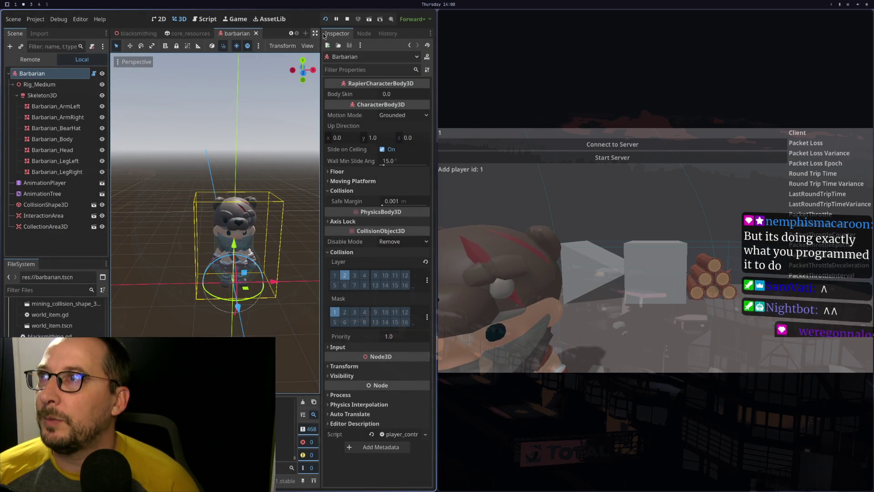
key("F5")
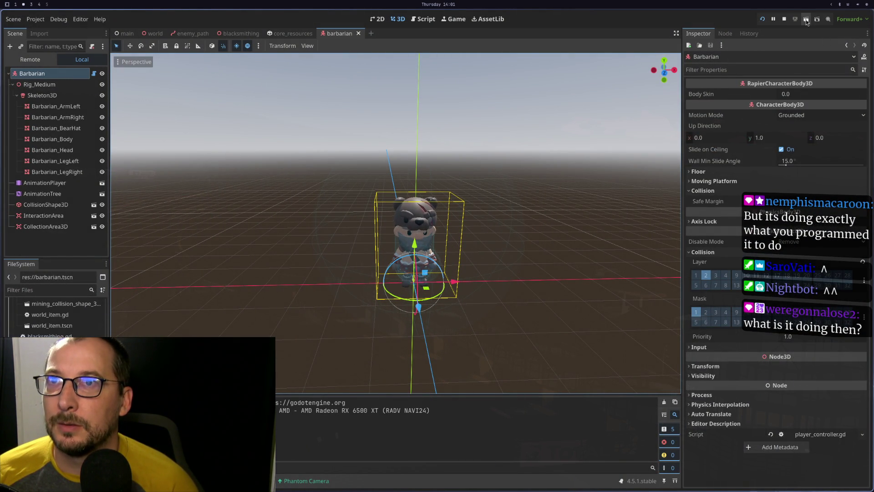
left_click(784, 19)
left_click(761, 19)
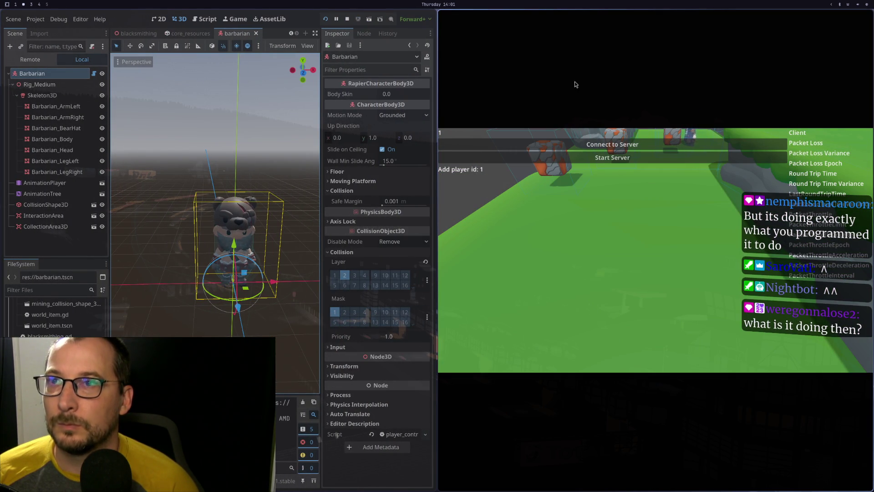
Save game.gd with follow_player() restored and relaunch the game.
key("super+1")
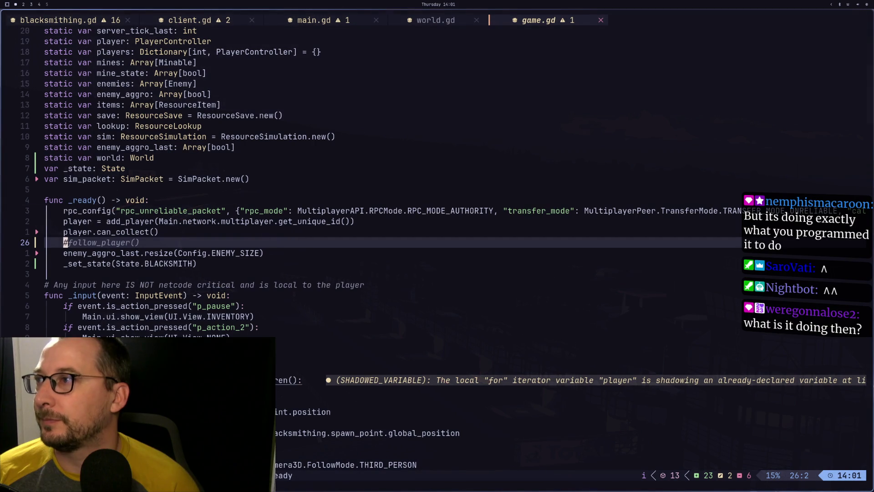
type(":w")
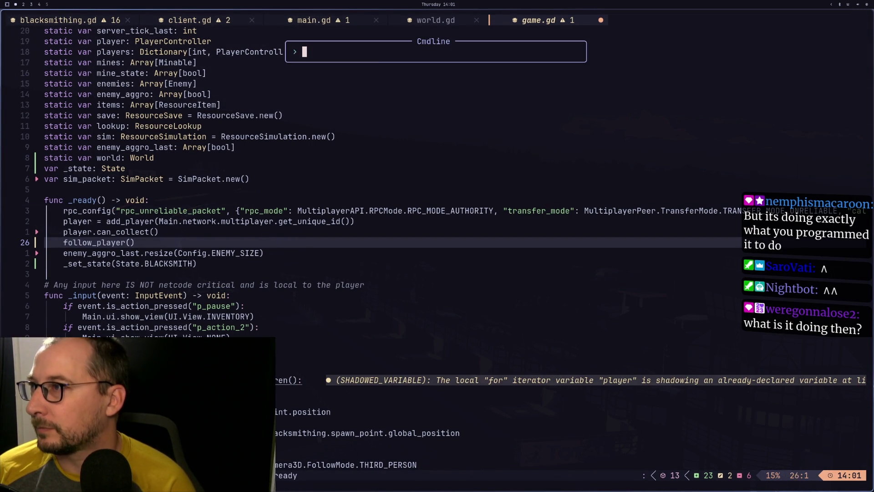
key("Return")
key("super+2")
left_click(345, 19)
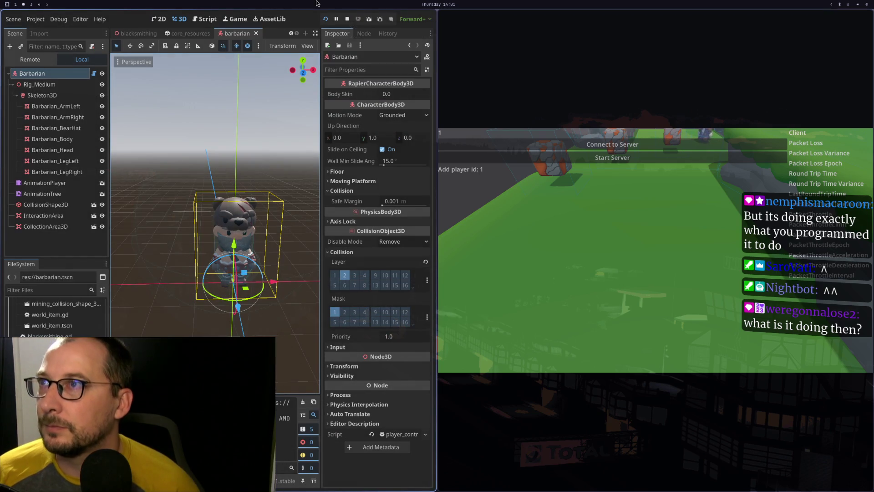
key("F5")
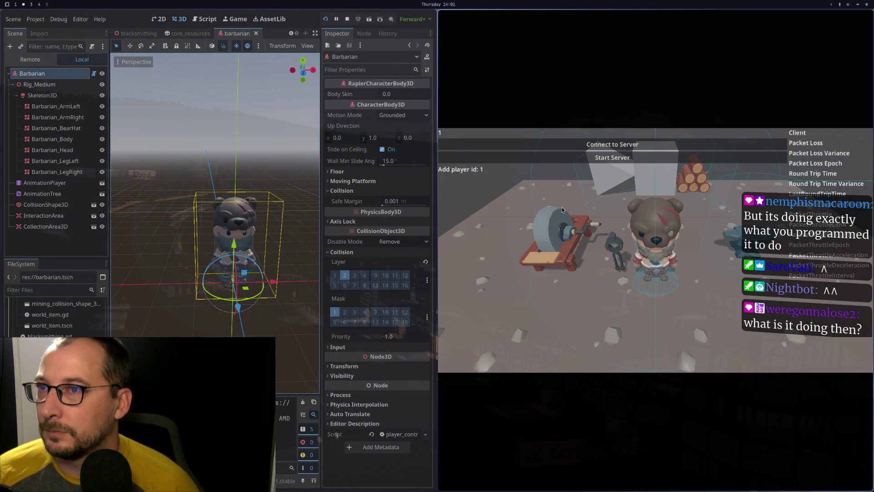
key("super+1")
Yank the world.phantom_camera reference from the follow_mode line in follow_player.
key("j")
key("j")
key("j")
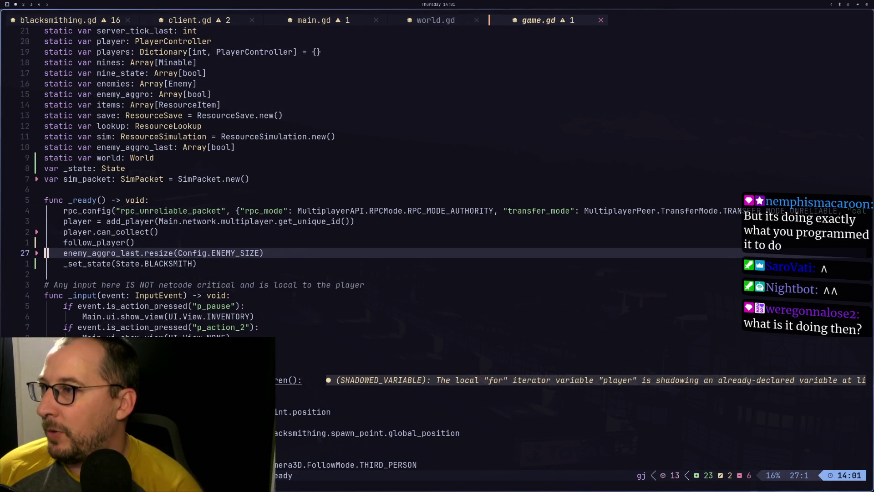
key("k")
key("k")
key("k")
key("k")
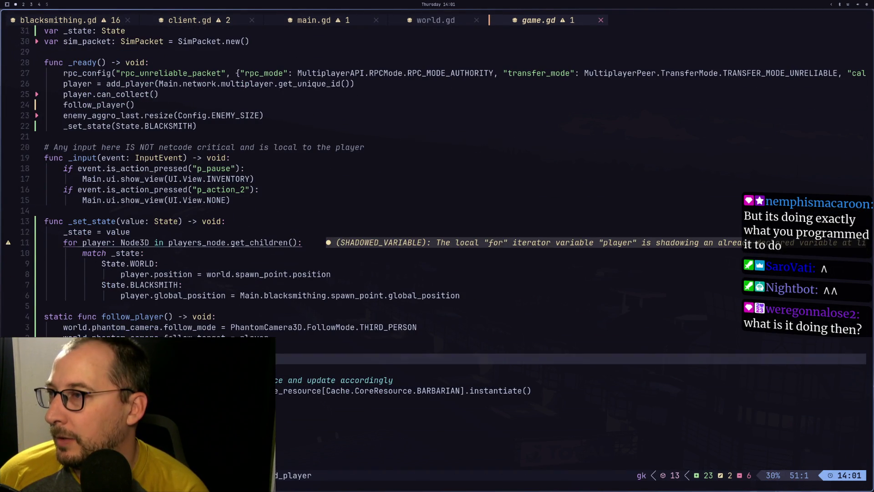
key("j")
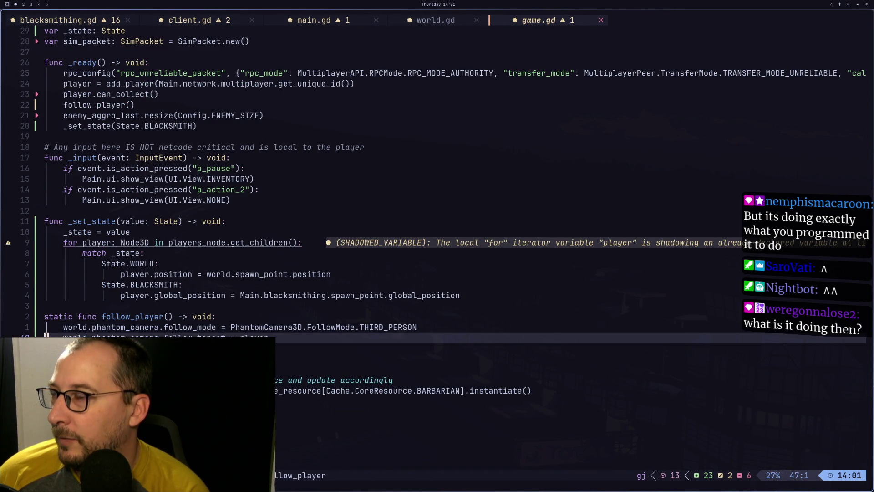
key("k")
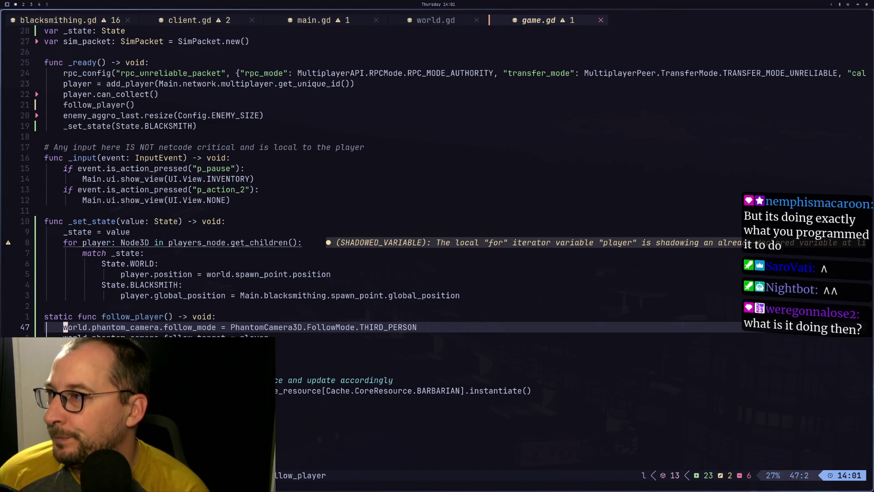
key("v")
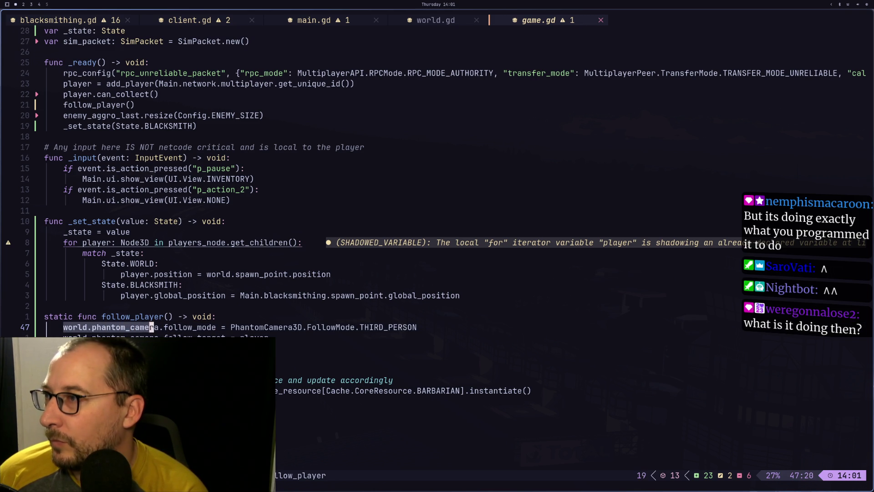
key("y")
key("k")
key("super+2")
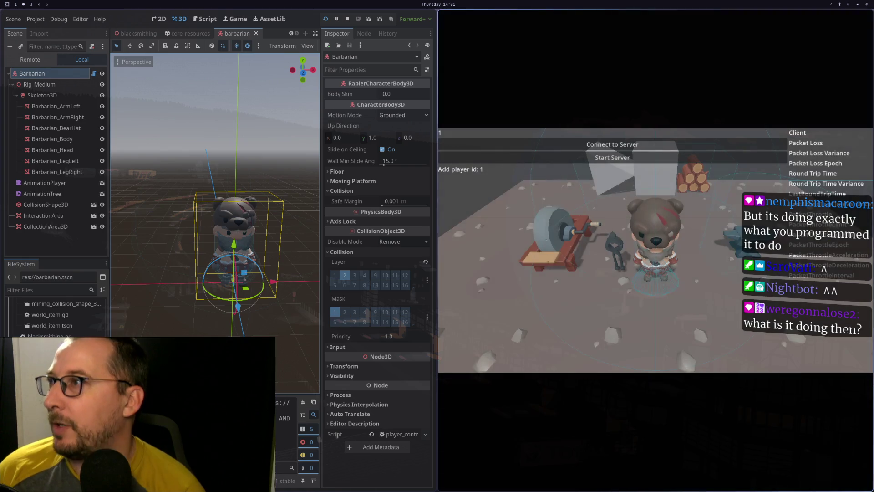
Set the world scene's PhantomCamera3D Priority to 1 in the Inspector.
left_click(152, 33)
key("super+f")
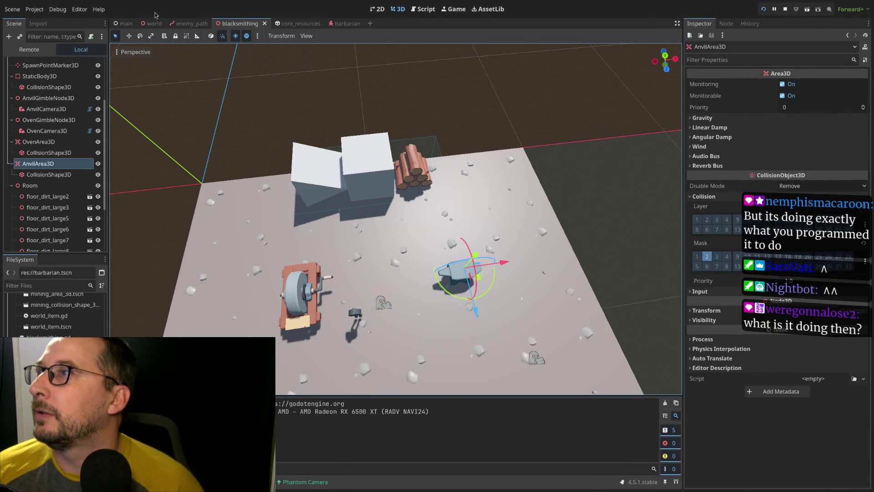
left_click(148, 24)
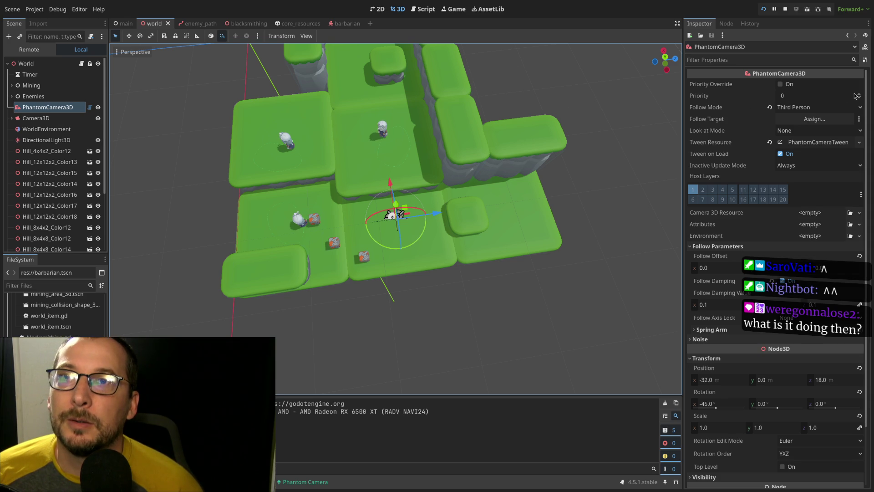
left_click_drag(853, 95, 856, 95)
left_click(814, 98)
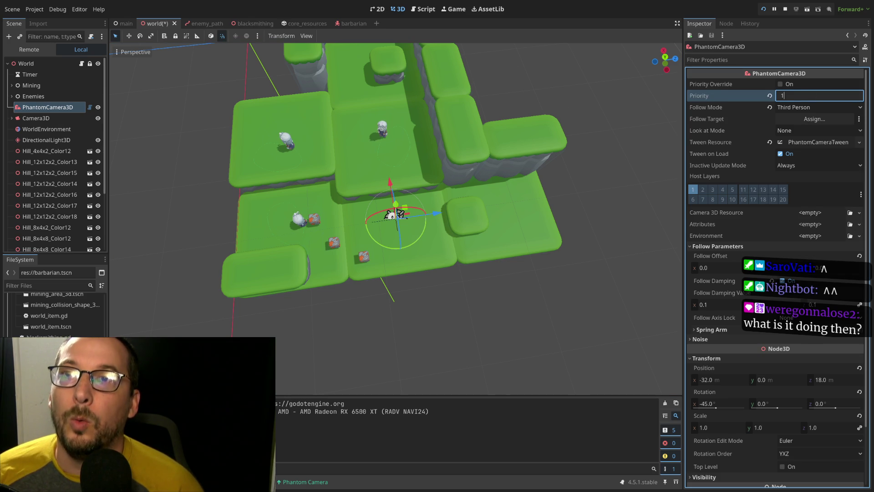
key("Tab")
left_click(764, 9)
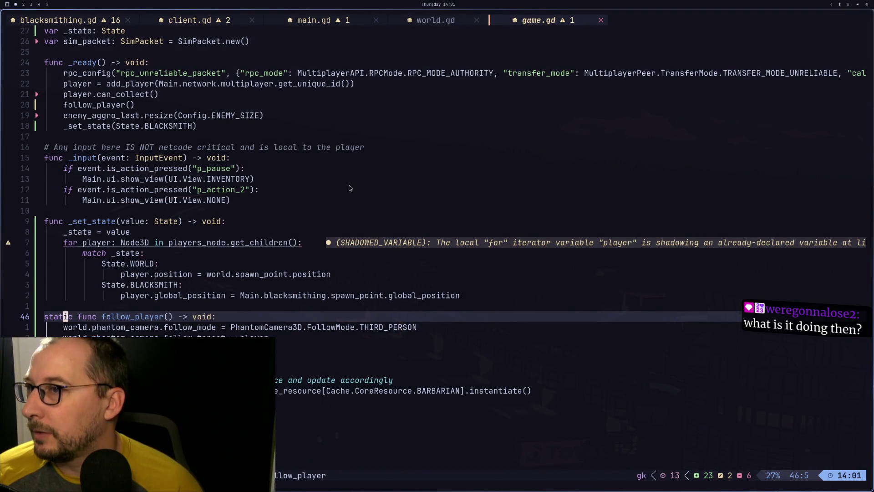
Walk the bear to the anvil in the running game, then bring up blacksmithing.gd's exited-oven handler.
key("alt+Tab")
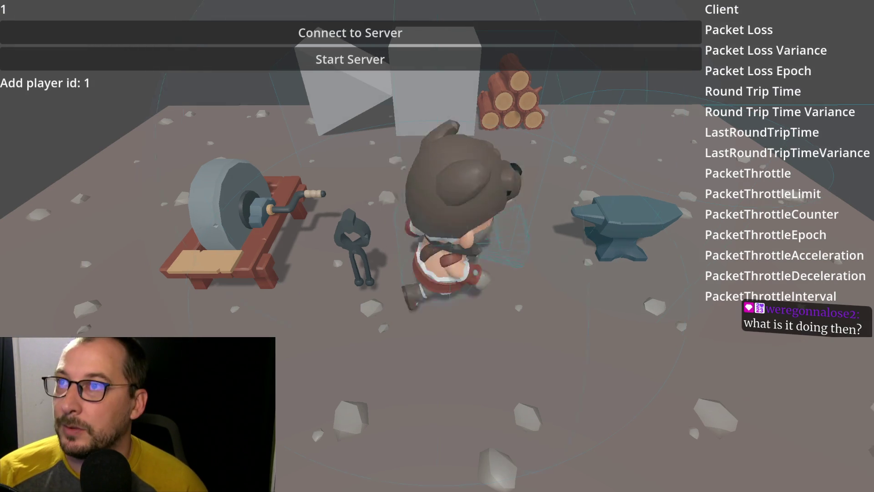
key("d")
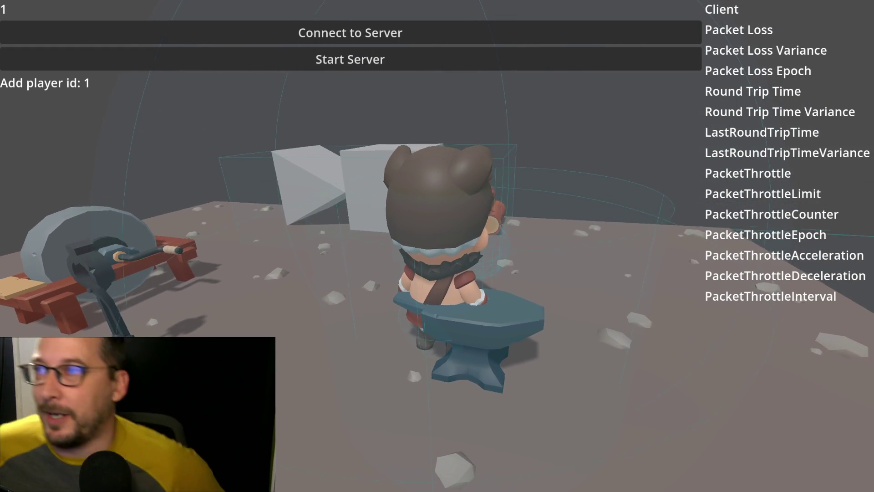
key("alt+F4")
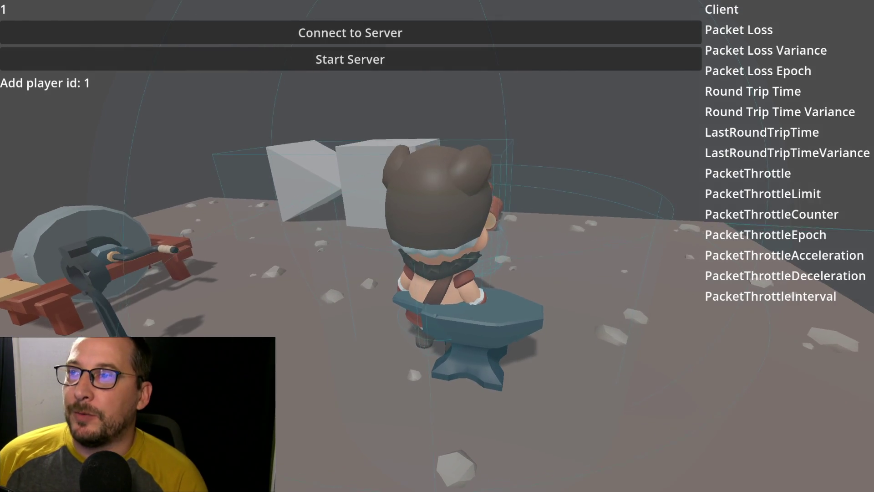
key("super+3")
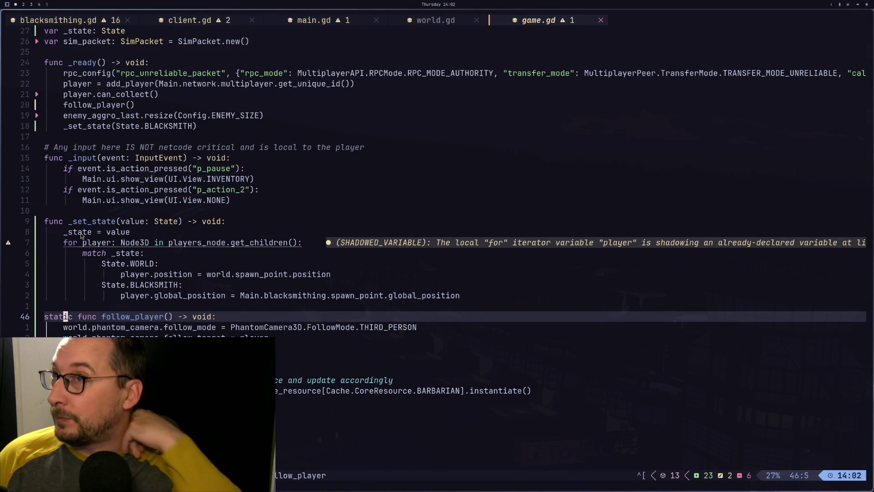
key("ctrl+o")
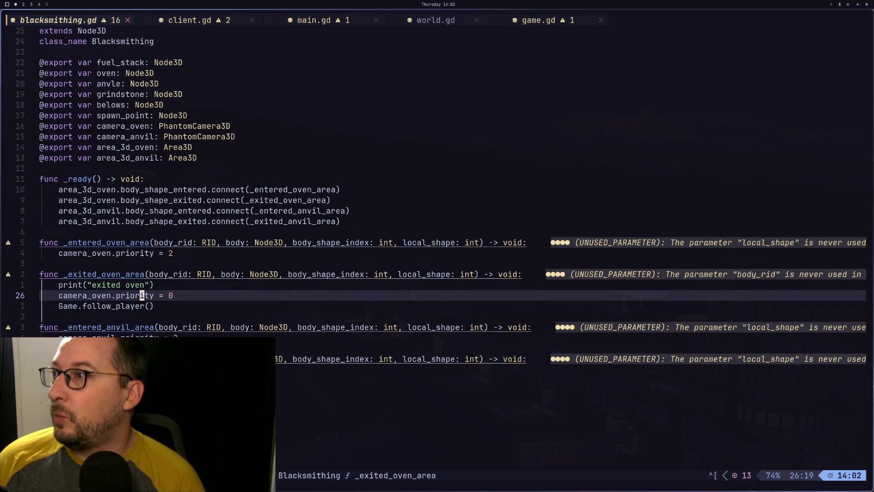
Move to the print("exited oven") line, then cycle workspaces between the docs and the game.
key("k")
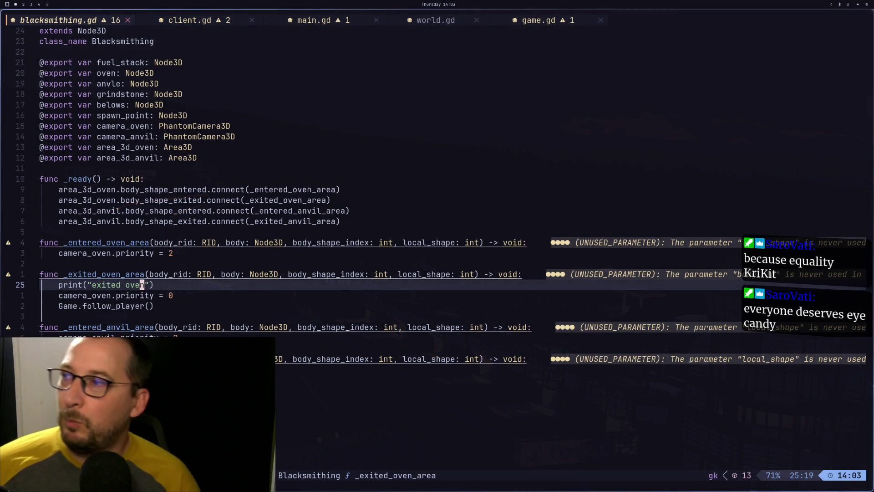
key("super+2")
key("super+3")
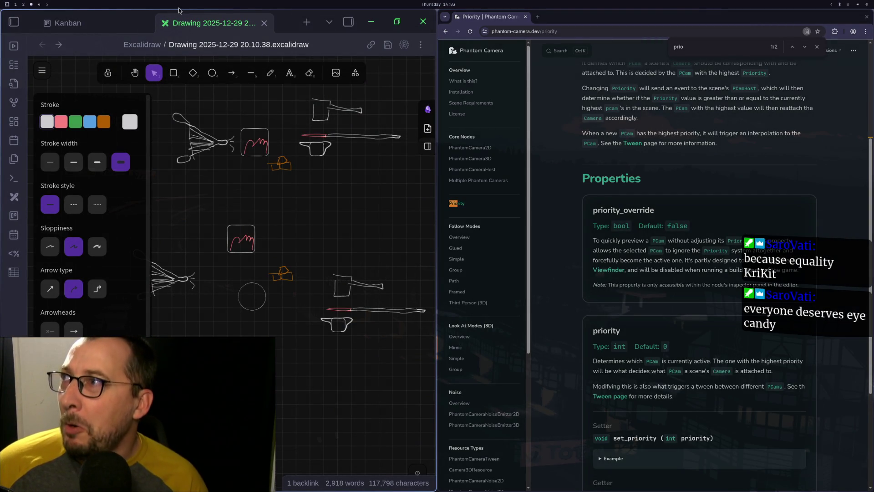
key("super+2")
key("super+4")
key("super+2")
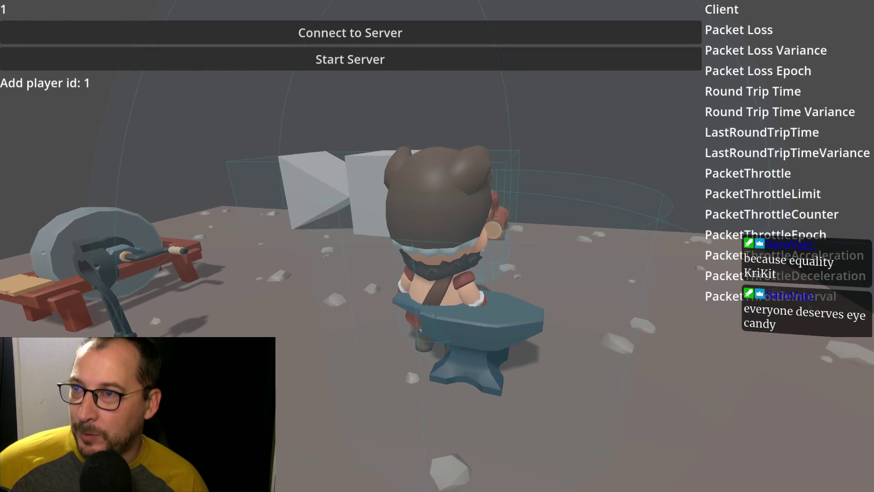
Tile the running game window beside the Godot editor.
key("super+f")
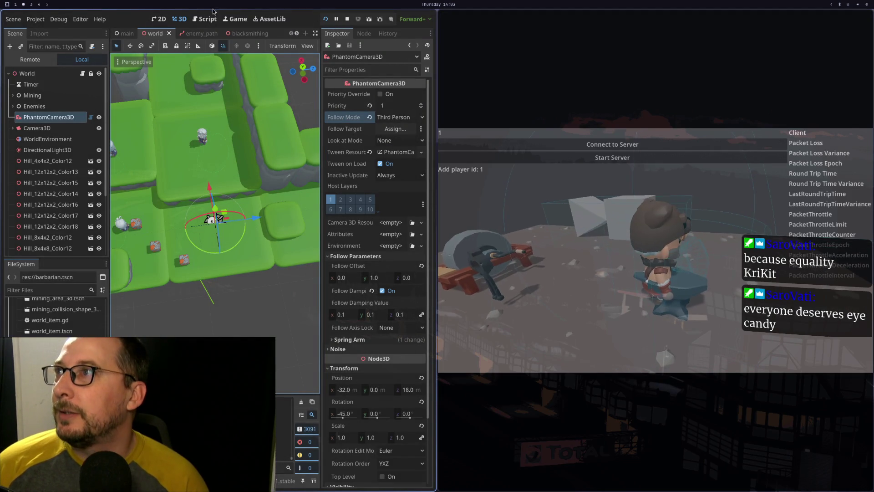
Set the AnvilArea3D collision cylinder Height to 4.0 m and save the blacksmithing scene.
left_click(241, 33)
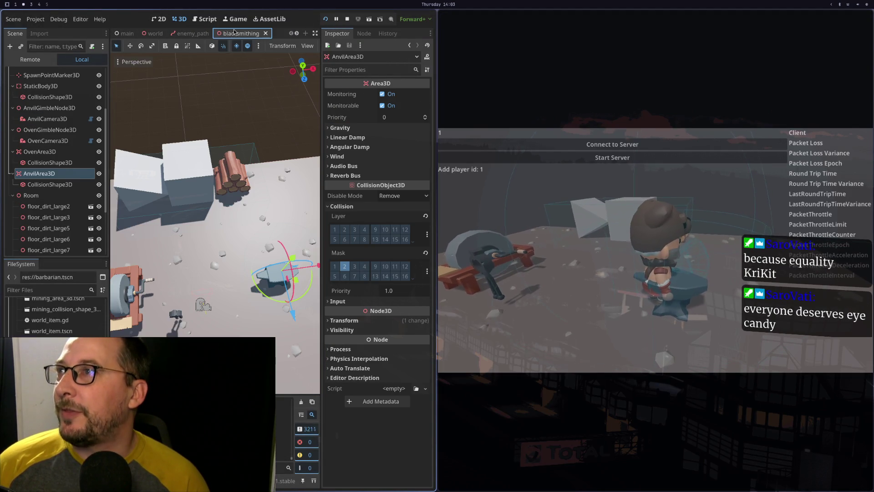
mouse_move(192, 164)
left_mouse_down()
mouse_move(161, 295)
mouse_move(173, 298)
left_mouse_up()
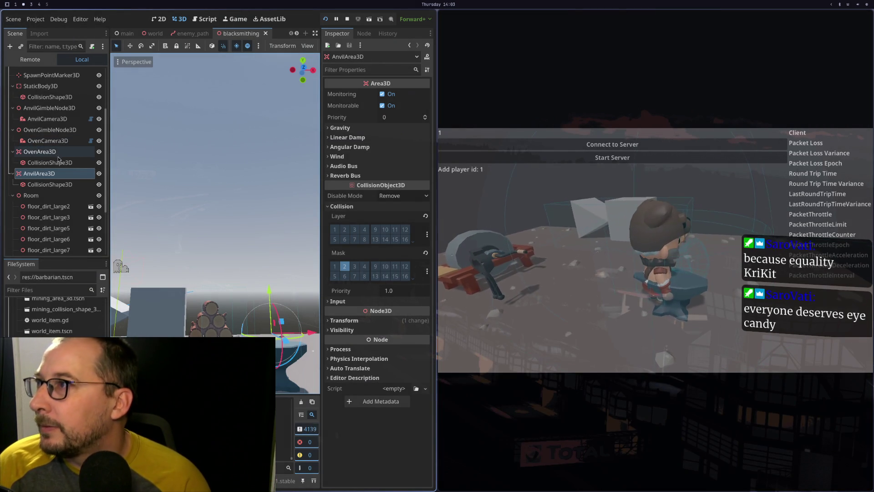
left_click(50, 184)
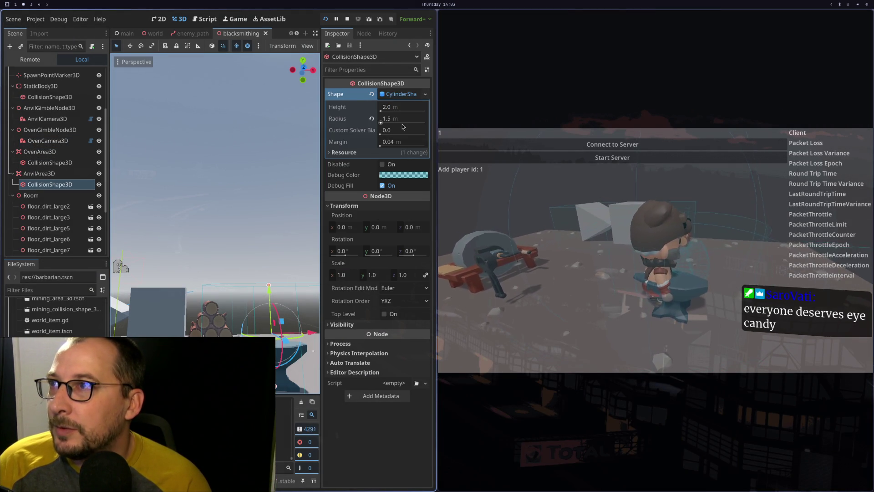
left_click(400, 114)
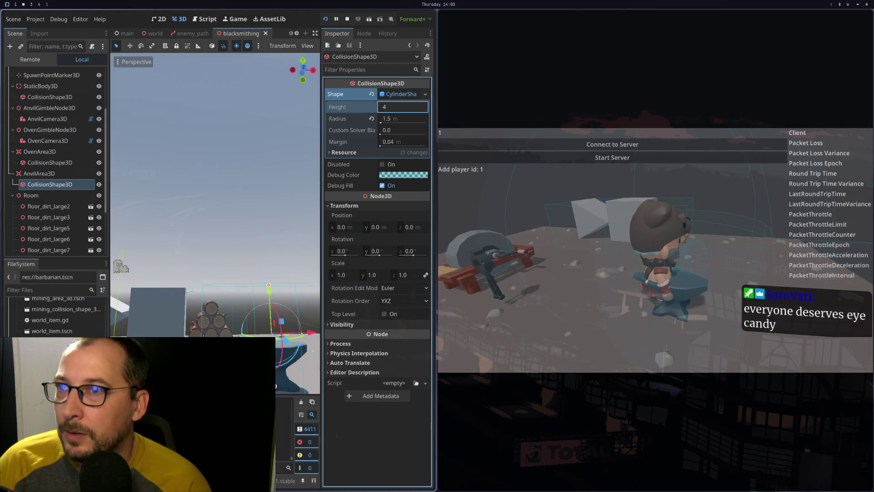
key("Tab")
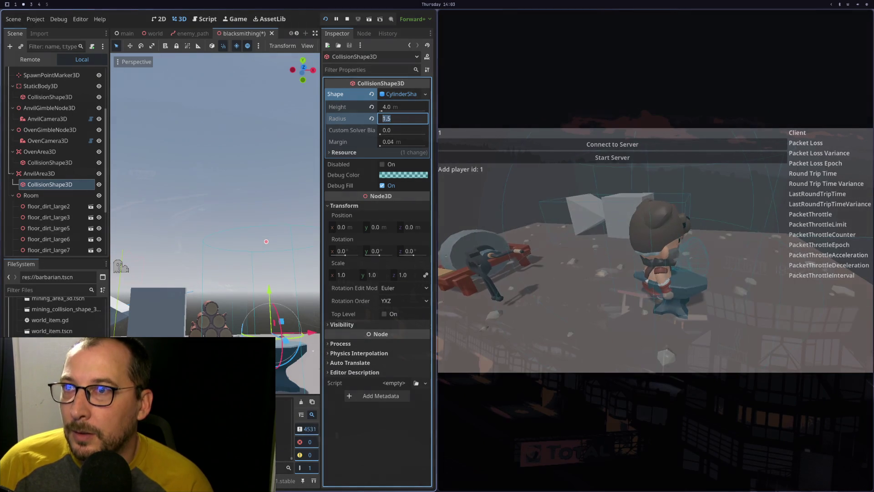
key("ctrl+s")
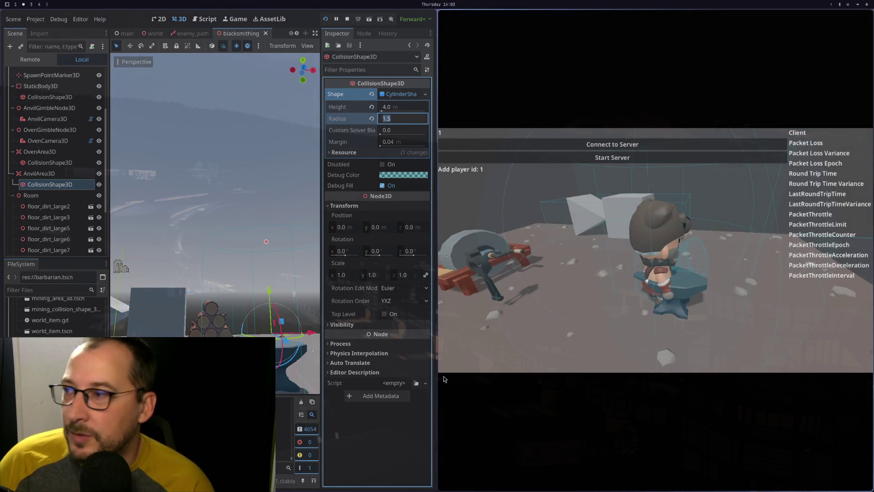
Stop the game with F8 and run it again to test the taller anvil area.
left_click(44, 174)
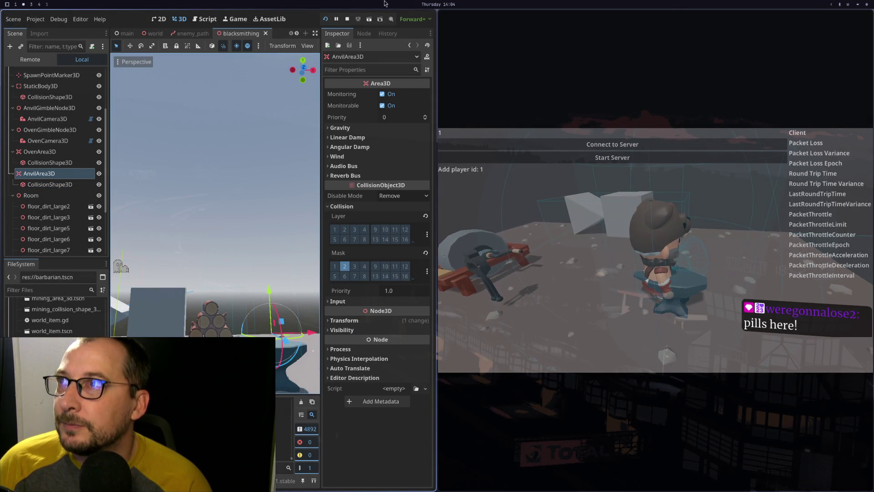
key("F8")
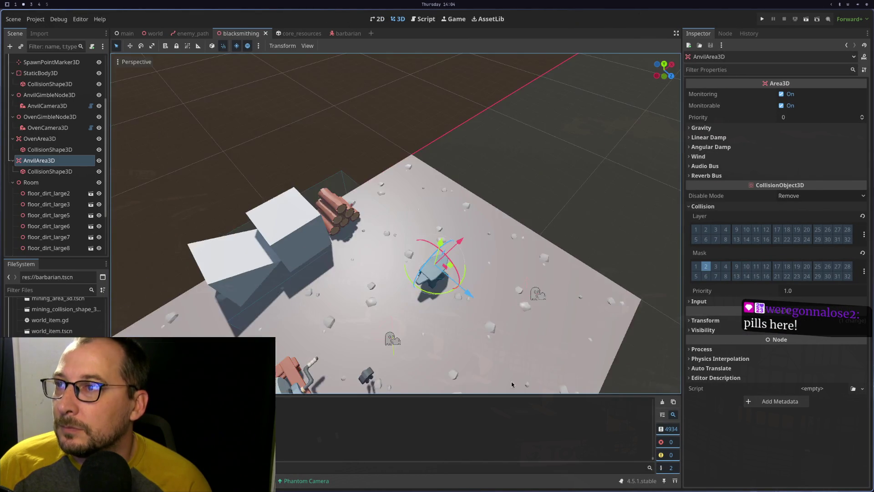
mouse_move(512, 385)
left_mouse_down()
mouse_move(469, 296)
mouse_move(400, 216)
mouse_move(426, 157)
mouse_move(430, 287)
left_mouse_up()
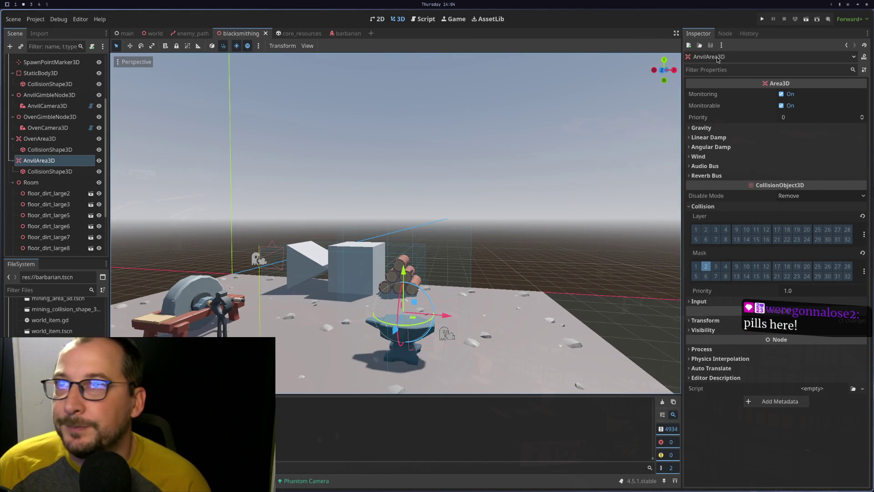
left_click(762, 19)
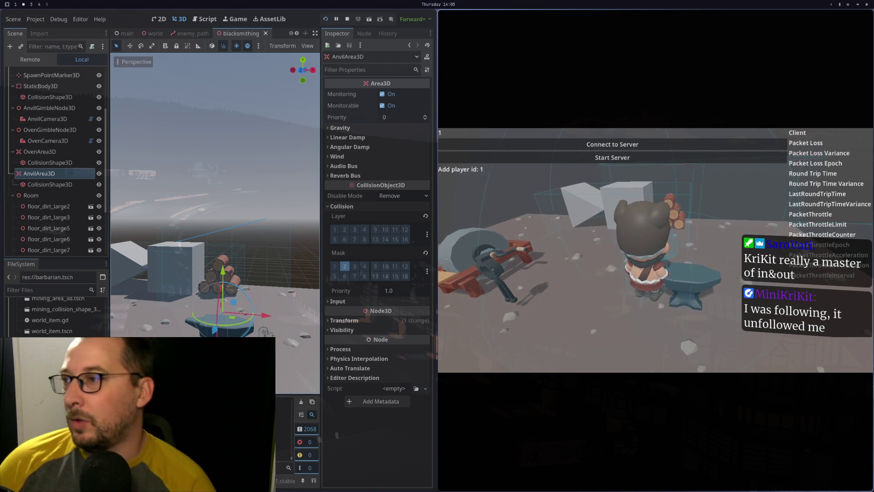
Copy the exited-oven print line into _entered_oven_area, removing the duplicated header.
key("super+1")
key("k")
key("j")
key("j")
key("k")
key("y")
key("y")
key("y")
key("k")
key("k")
key("k")
key("k")
key("p")
key("o")
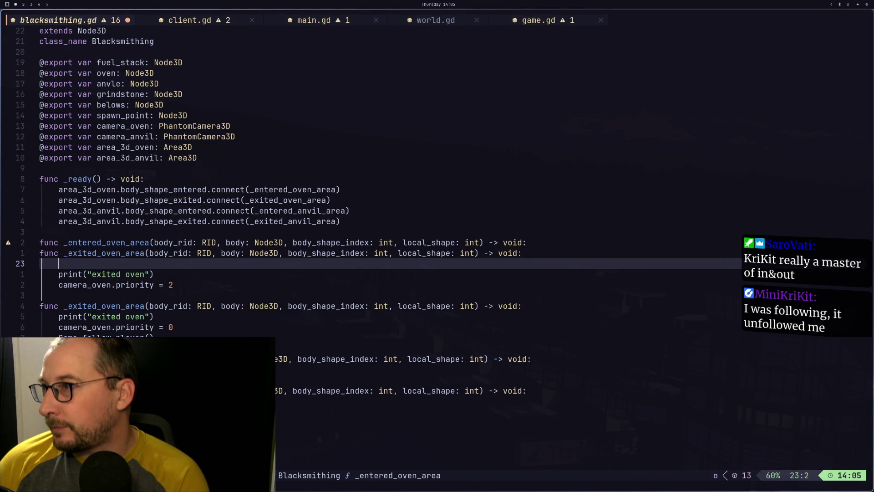
key("Escape")
key("k")
key("d")
key("d")
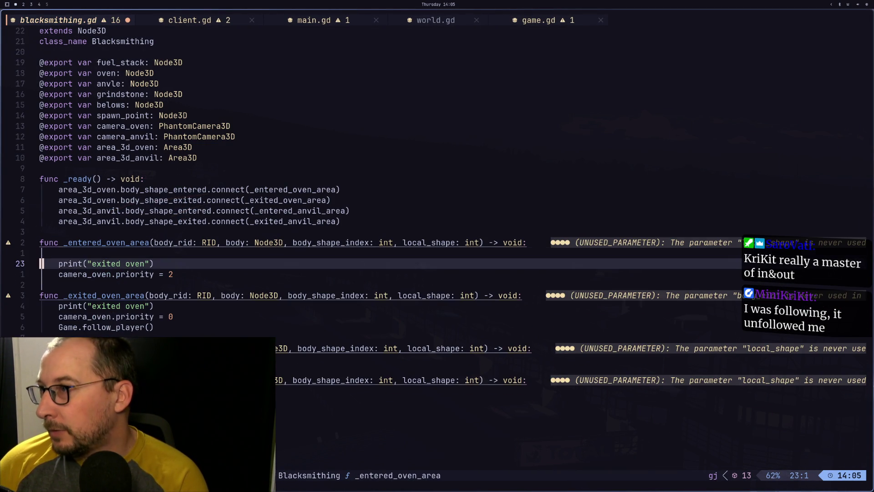
key("d")
key("d")
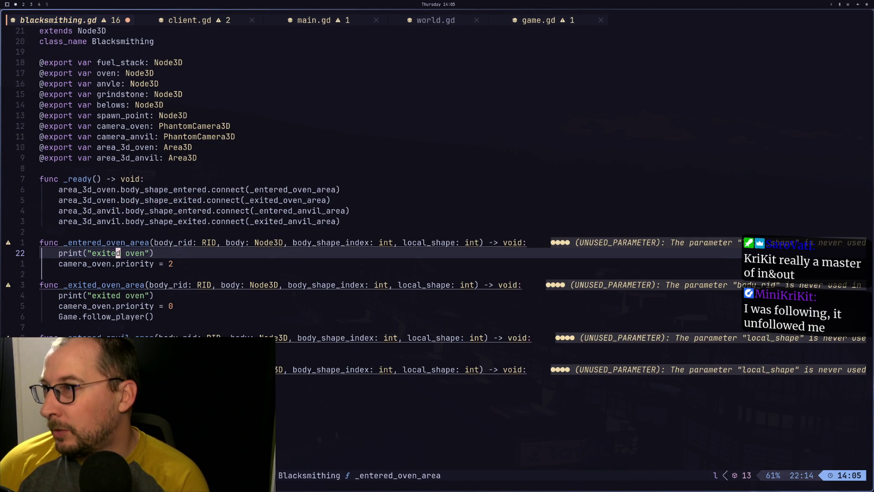
Change the pasted message to print("entered oven").
key("s")
key("BackSpace")
type("net")
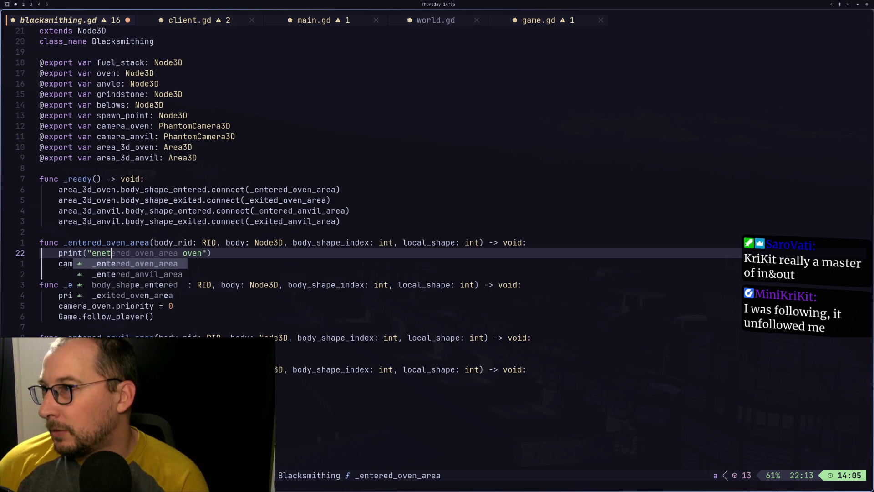
key("BackSpace")
key("BackSpace")
type("t")
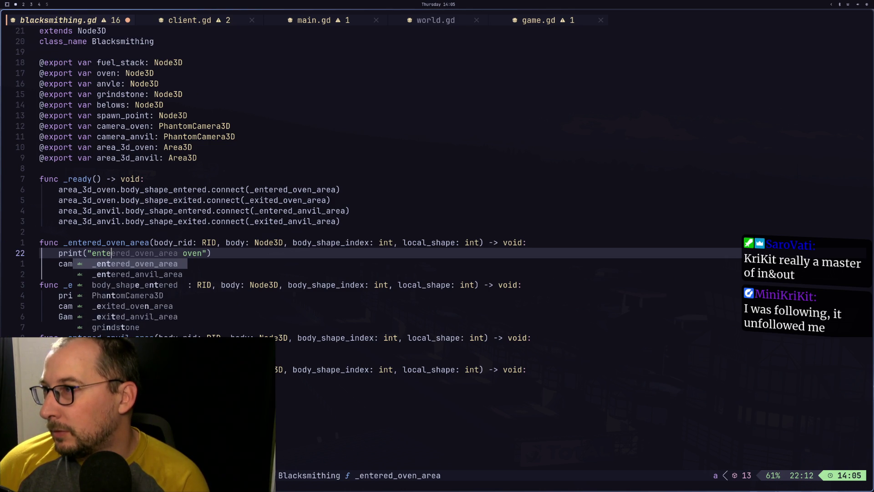
type("ered")
key("Escape")
key("g")
key("k")
Insert a blank line near the anvil handler and return to Godot.
key("j")
key("j")
key("j")
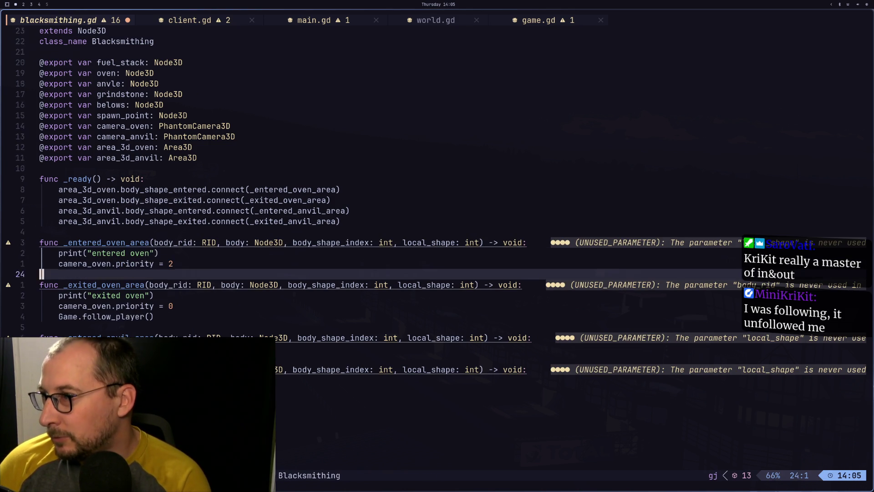
key("j")
key("j")
key("j")
key("p")
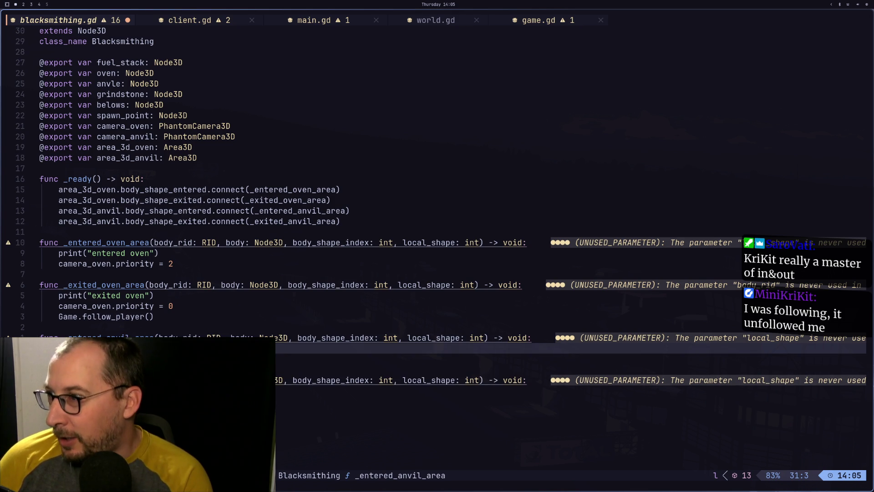
key("super+2")
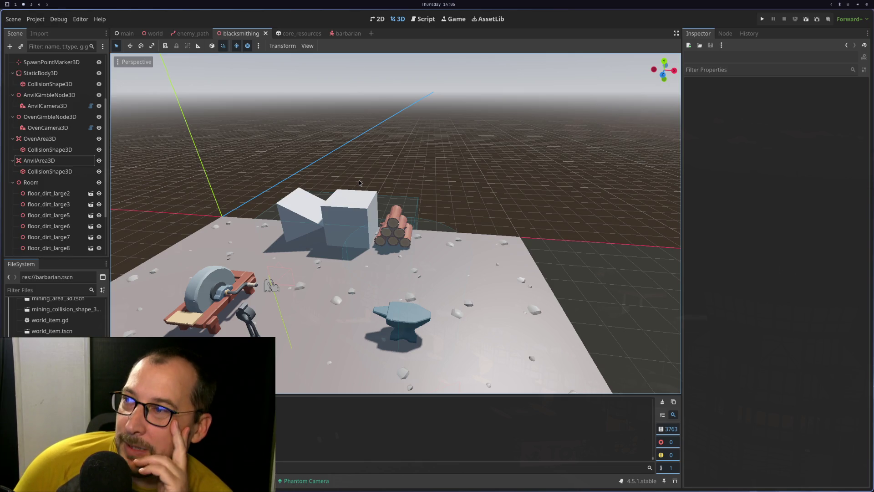
Flip between the Neovim, Godot and browser workspaces, ending on the Excalidraw and docs workspace.
key("super+1")
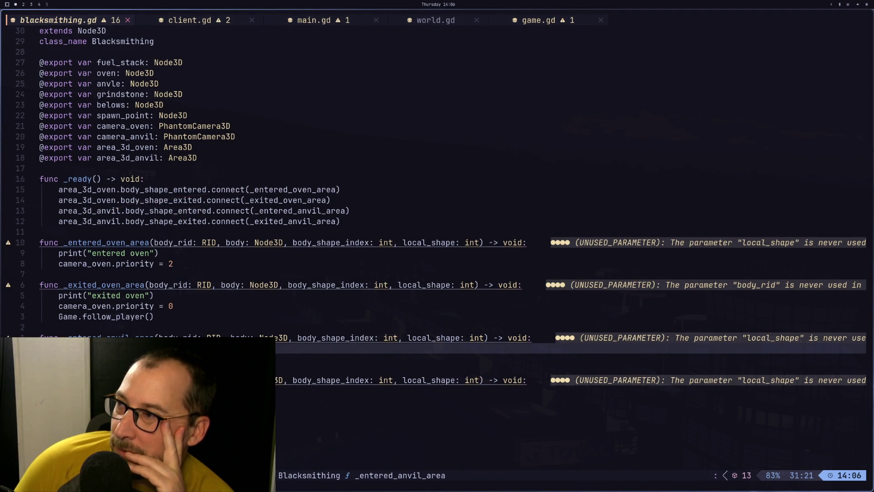
key("super+2")
key("super+3")
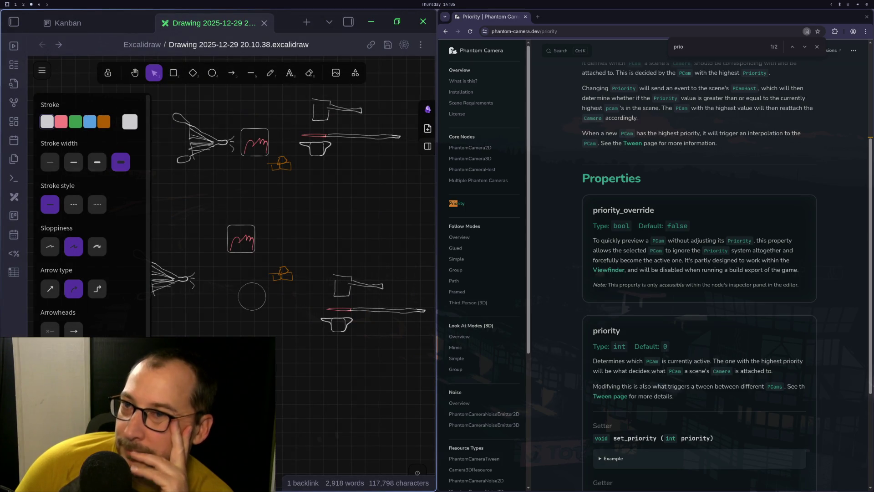
key("super+2")
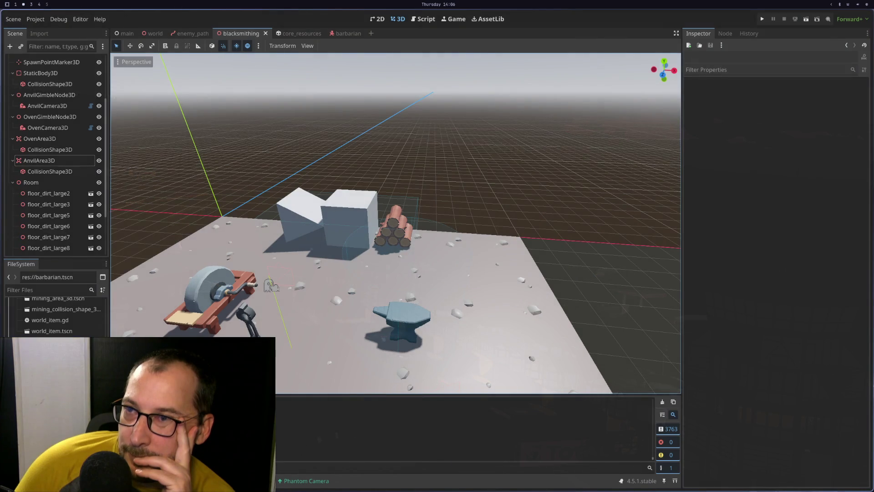
key("super+1")
key("super+2")
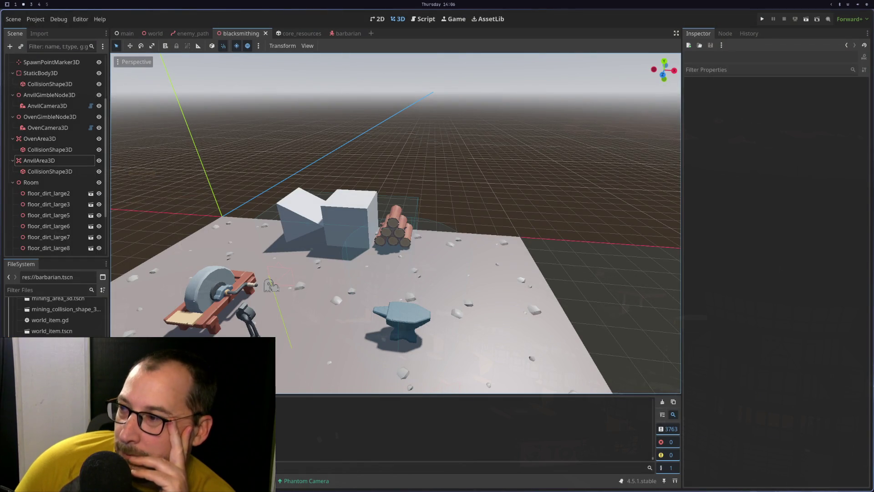
key("super+3")
key("super+2")
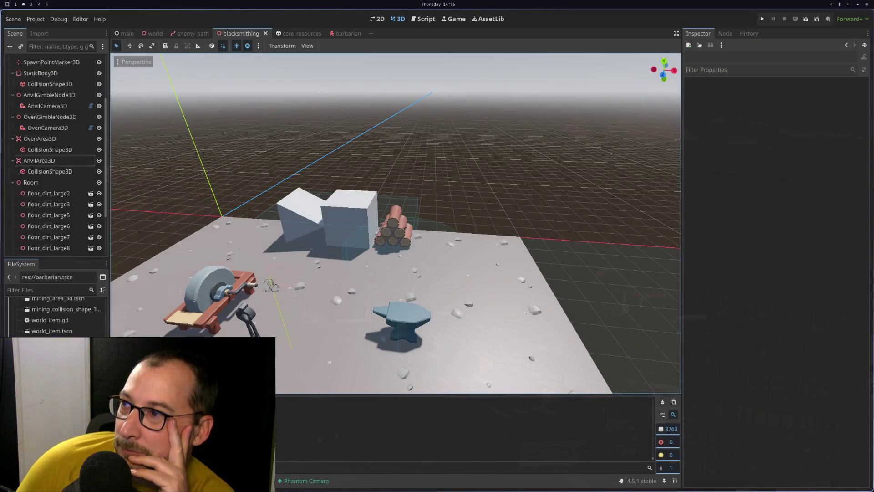
key("super+1")
key("super+2")
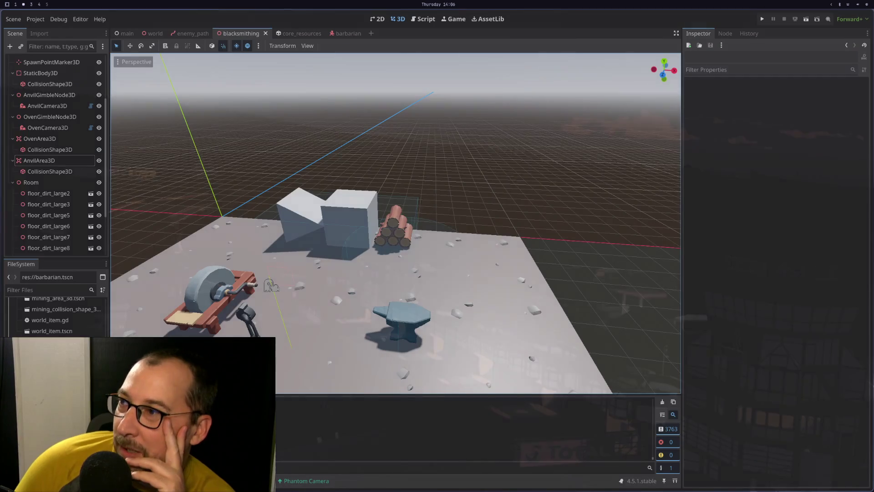
key("super+3")
key("super+2")
key("super+1")
key("super+2")
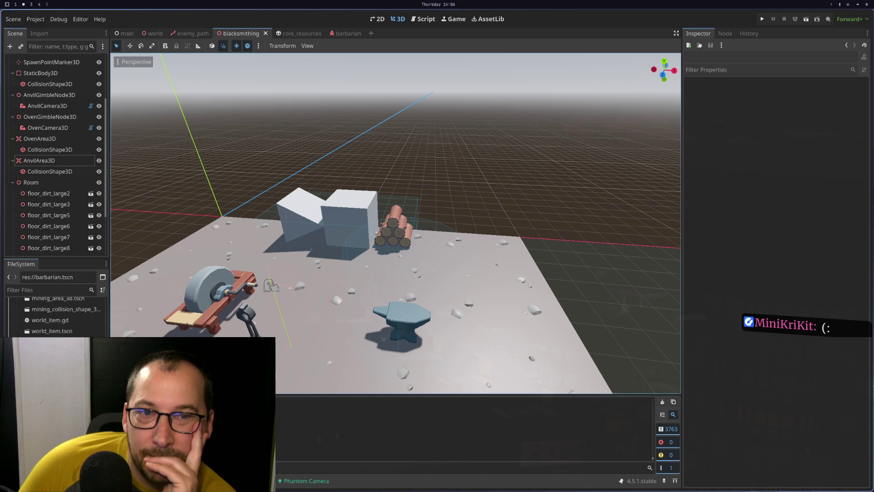
key("super+1")
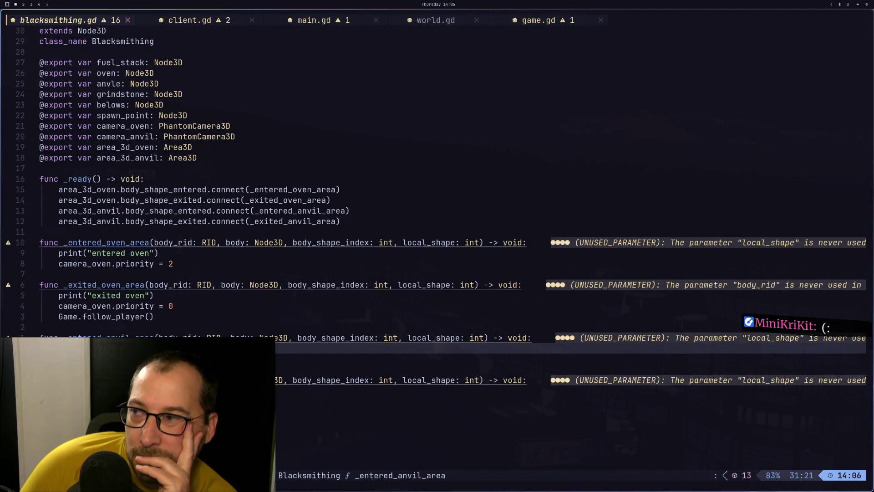
key("super+2")
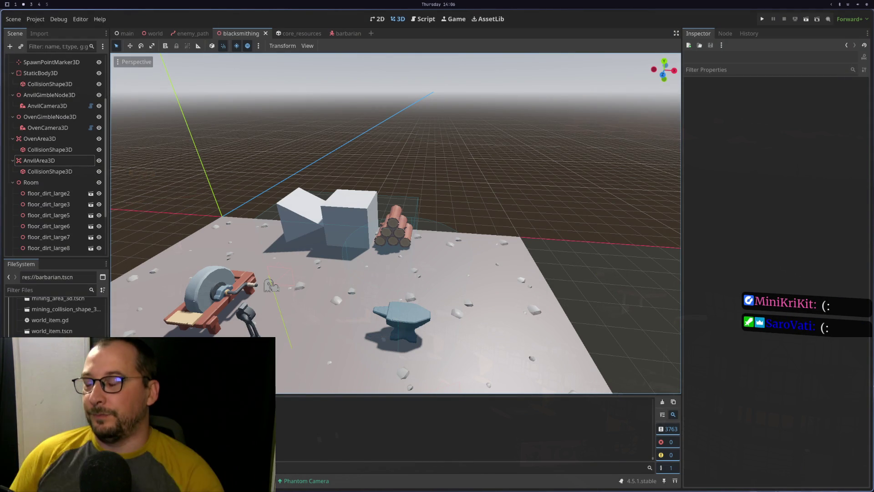
key("super+3")
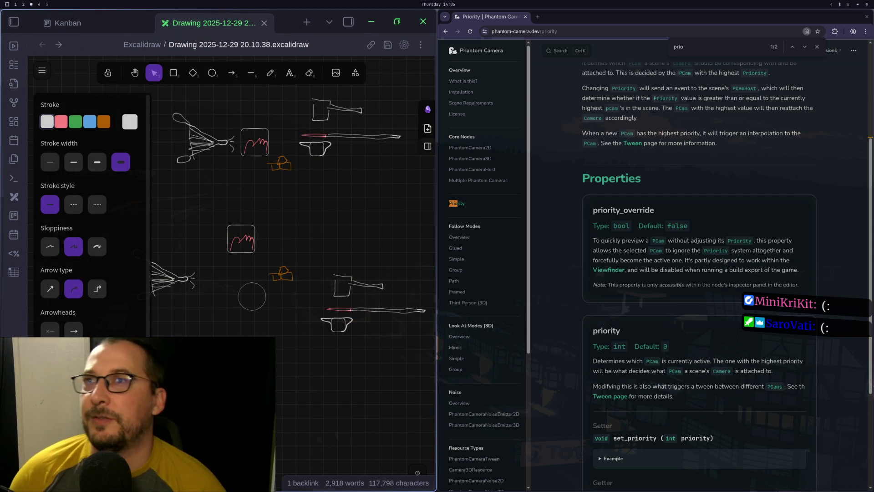
Search Google in a new tab for 'godot fighting entering and exiting area3d' and scroll the results.
left_click(538, 18)
type("god")
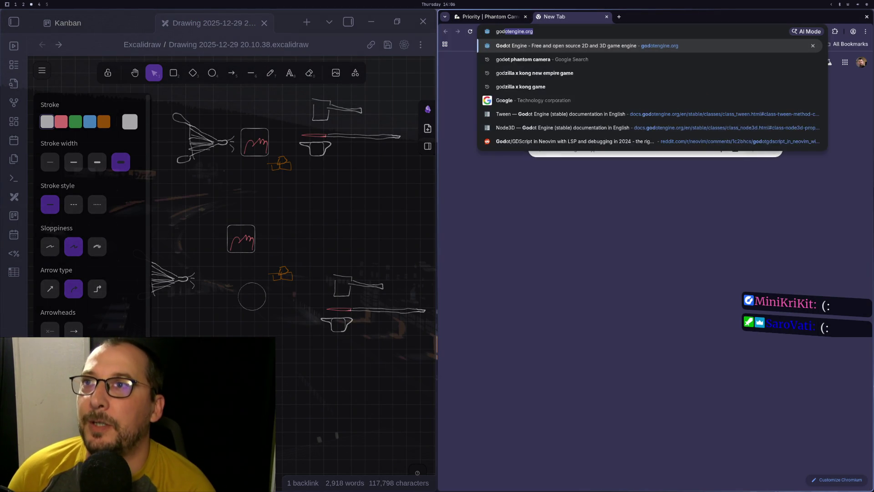
type("ot fight")
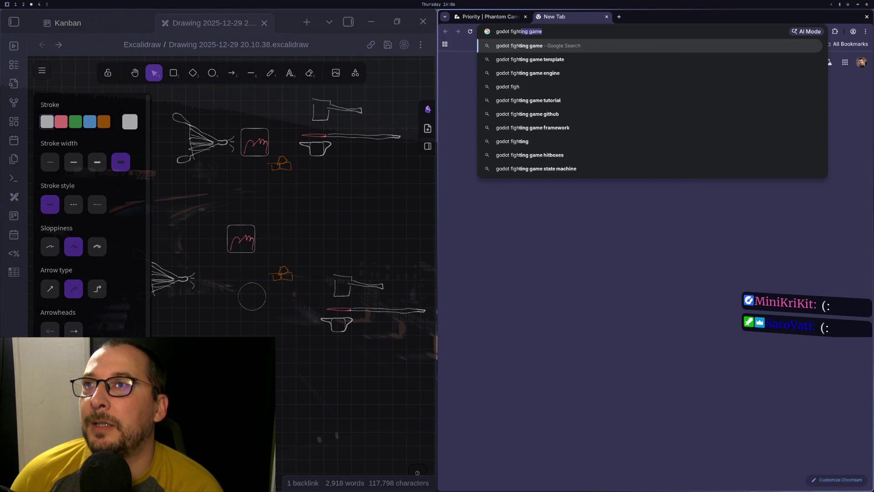
type("ing enter")
key("BackSpace")
type("ing and exi")
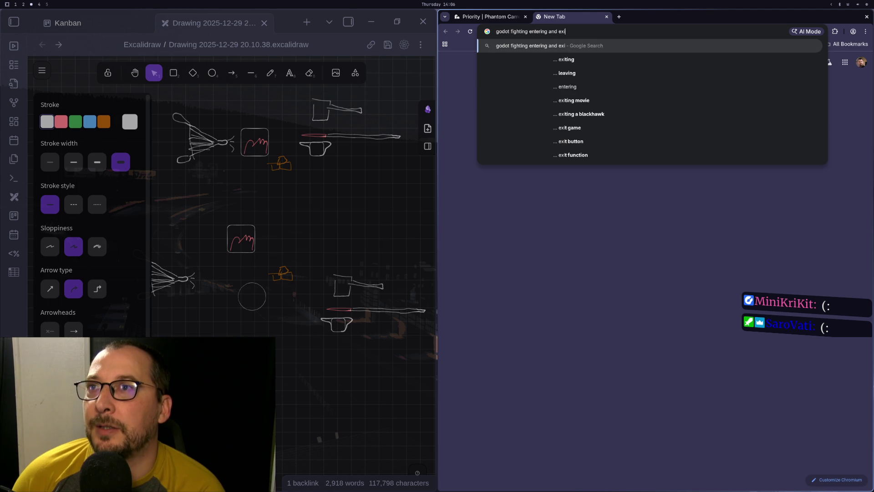
type("ting area3d")
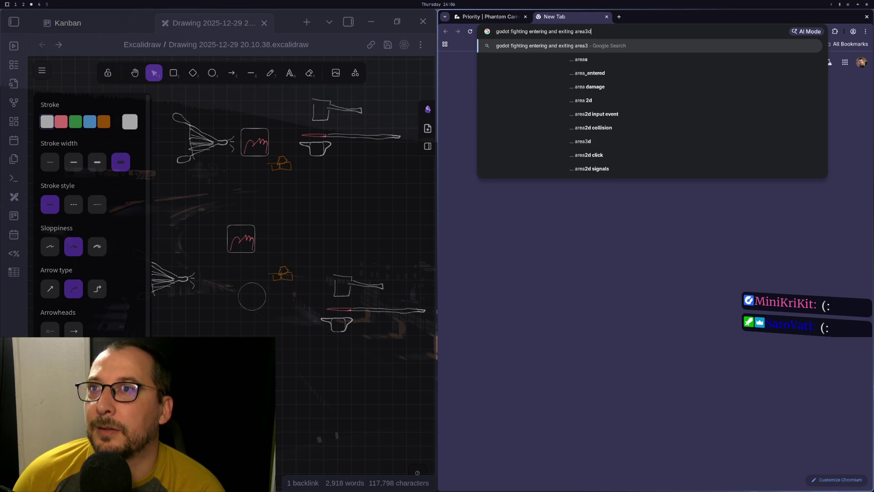
key("Return")
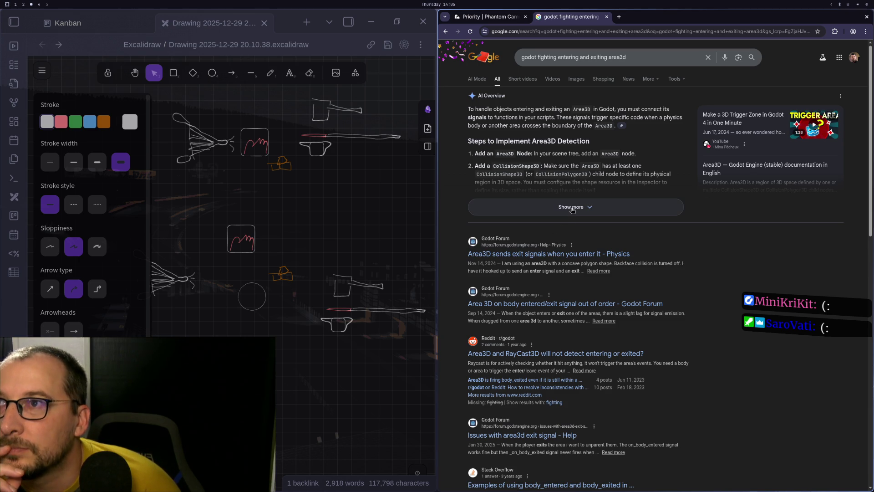
scroll(572, 210, "down", 5)
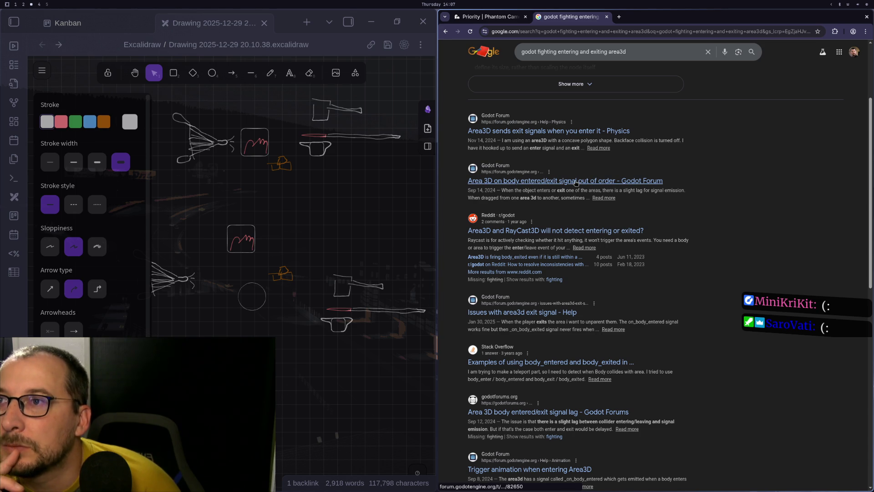
Open the 'Area3D sends exit signals when you enter it' forum thread, read the replies, then return to Godot.
left_click(528, 133)
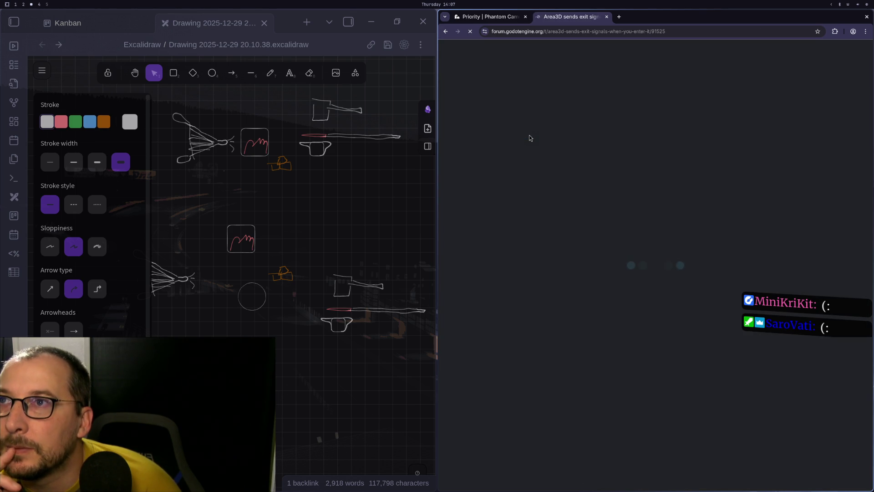
left_click(500, 18)
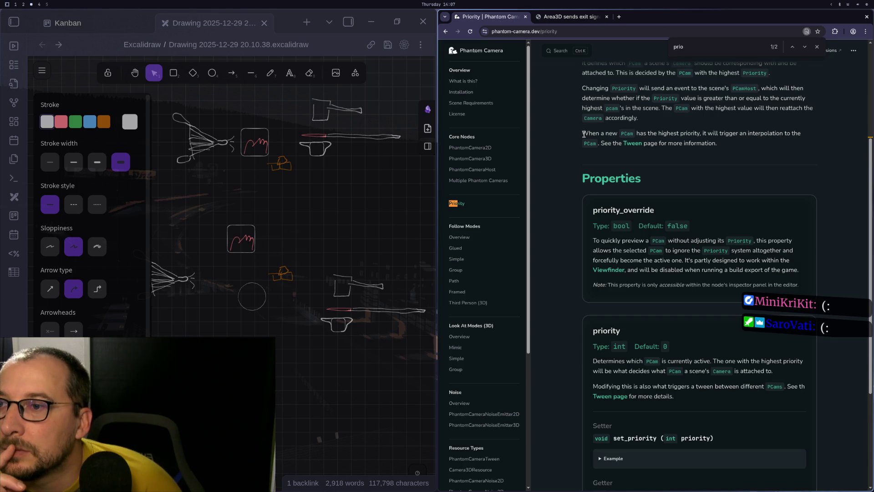
left_click(566, 17)
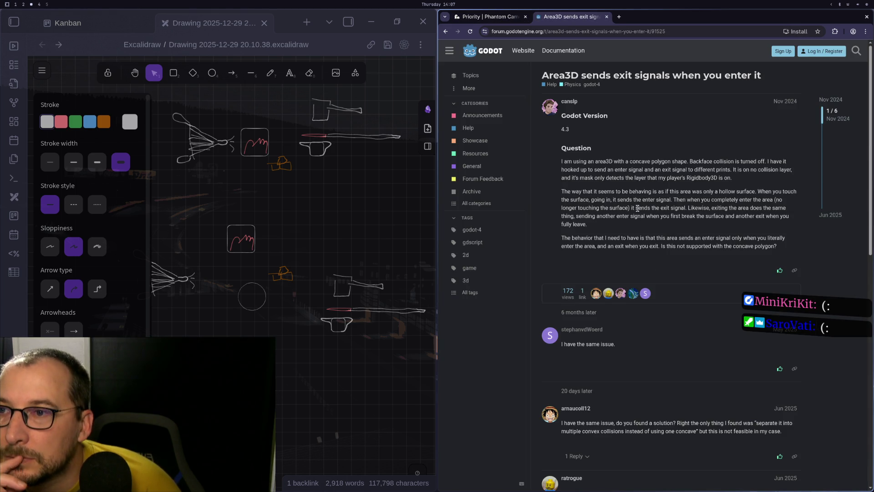
scroll(694, 345, "down", 3)
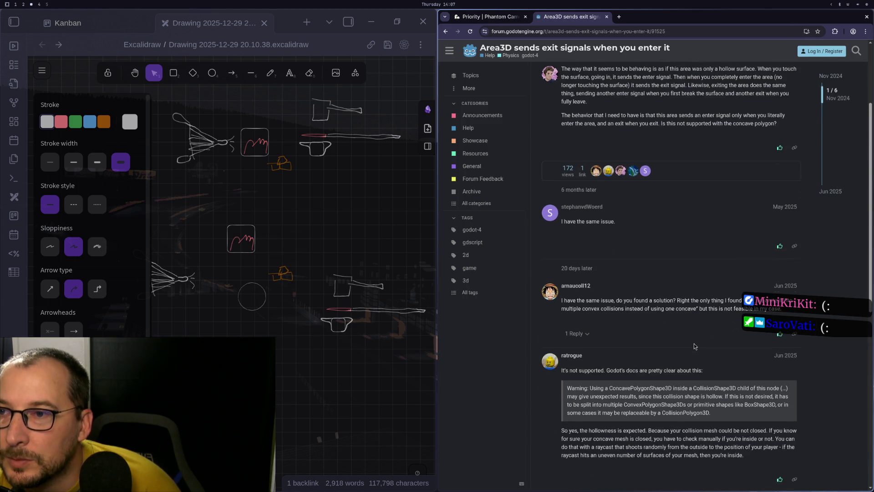
scroll(694, 345, "down", 2)
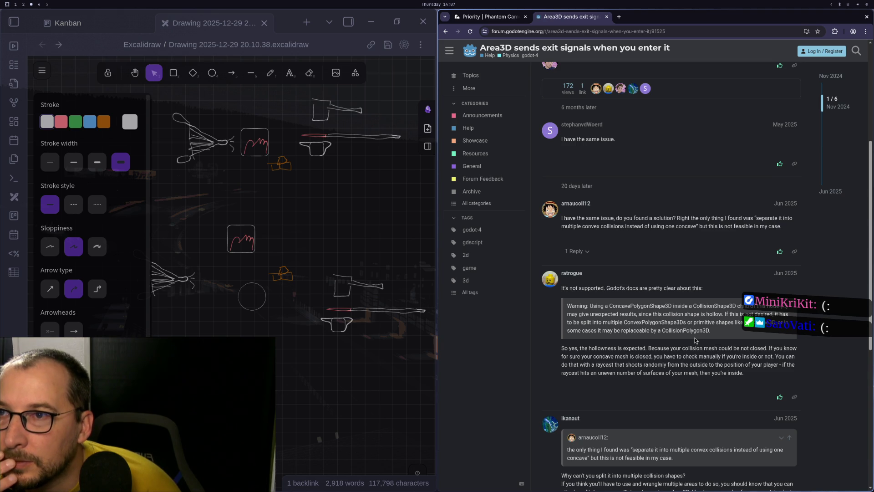
scroll(695, 340, "down", 2)
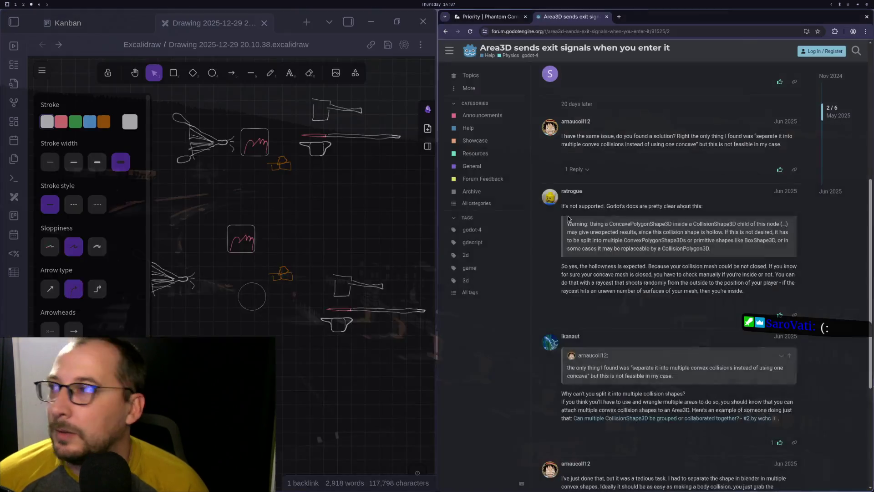
key("super+2")
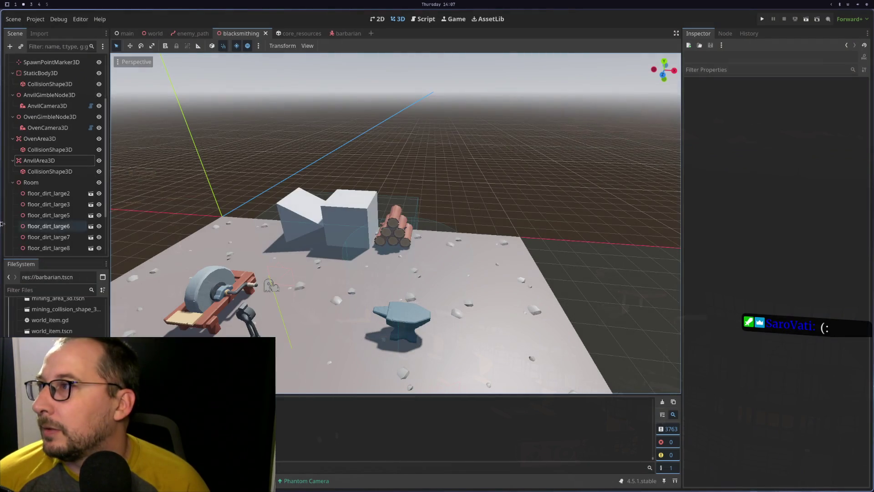
In the barbarian scene, open CollisionShape3D as its own scene, inspect it, and close it.
left_click(344, 34)
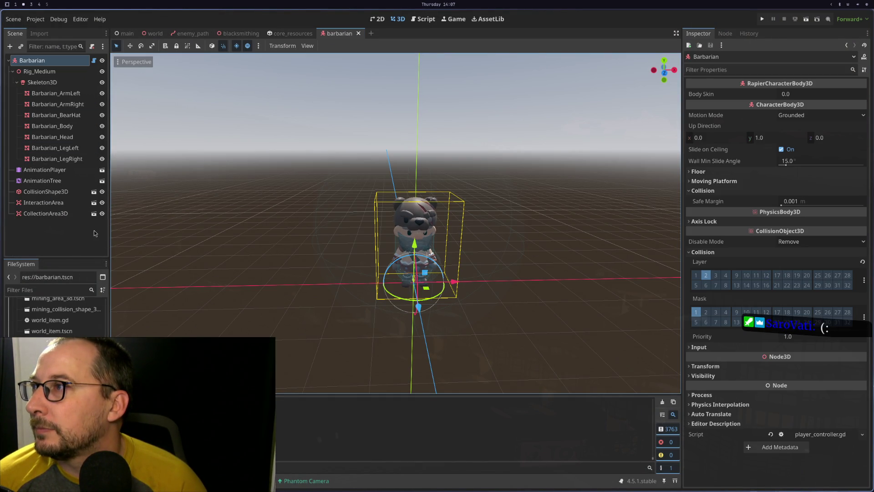
left_click(94, 193)
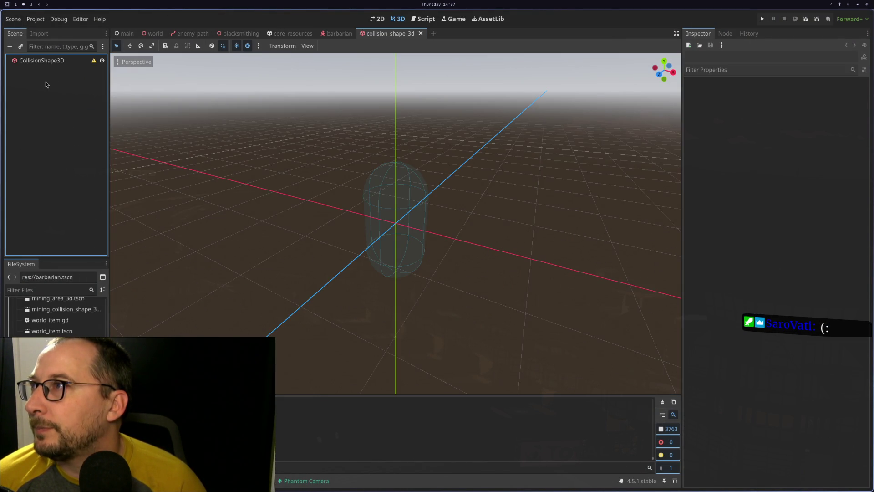
left_click(60, 59)
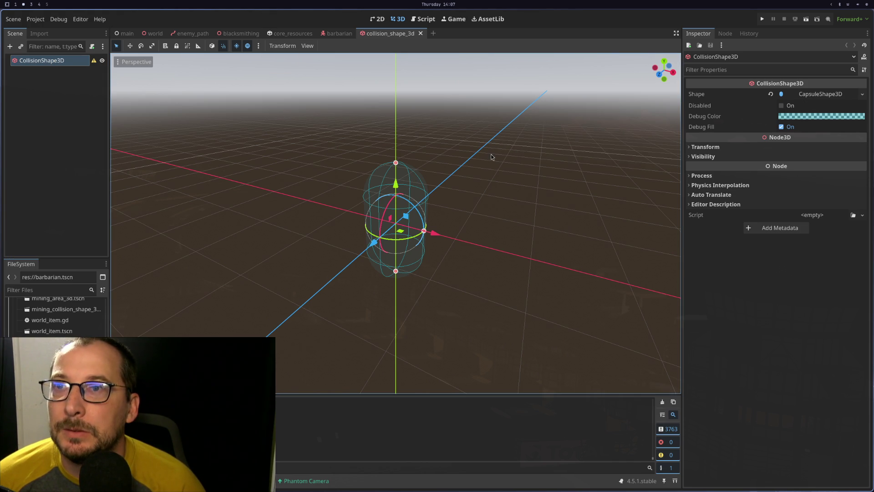
left_click(420, 34)
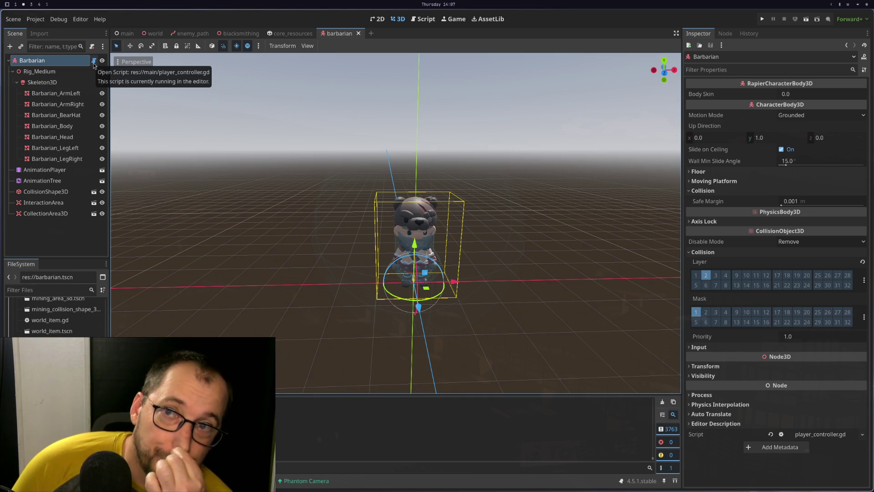
key("super+1")
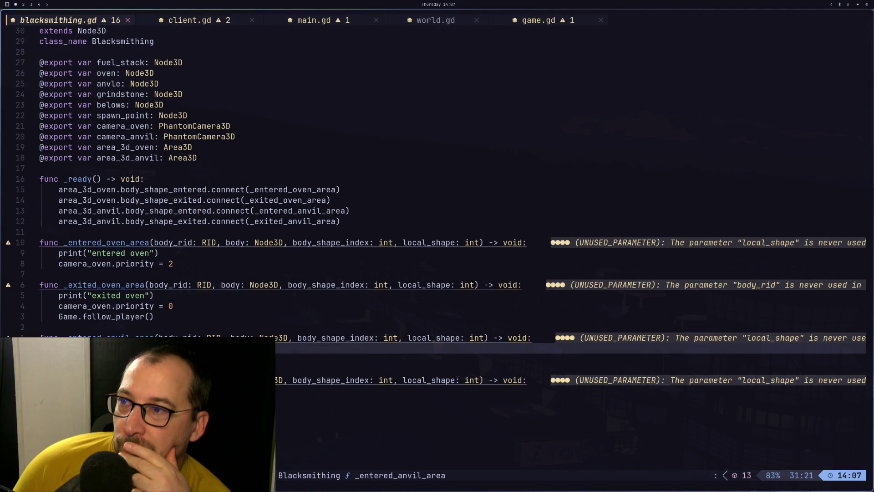
key("super+2")
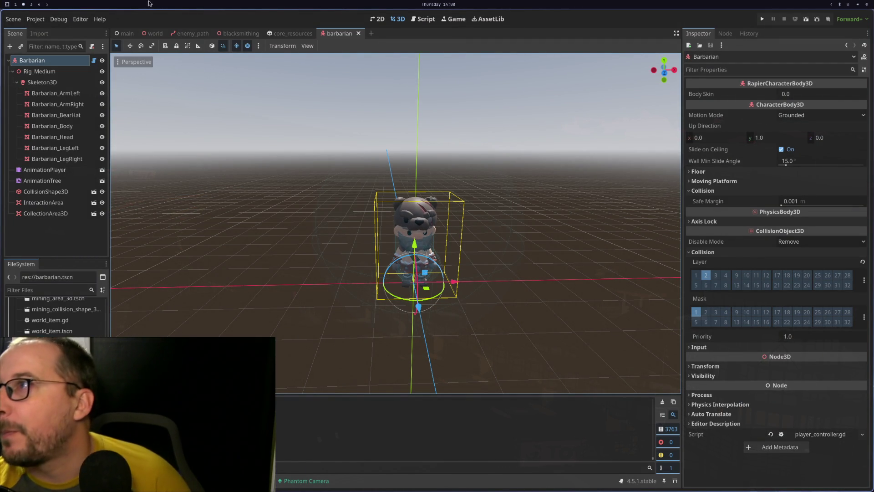
Set Physics > 3D > Physics Engine from Rapier3D to DEFAULT, then save and restart the editor.
left_click(36, 20)
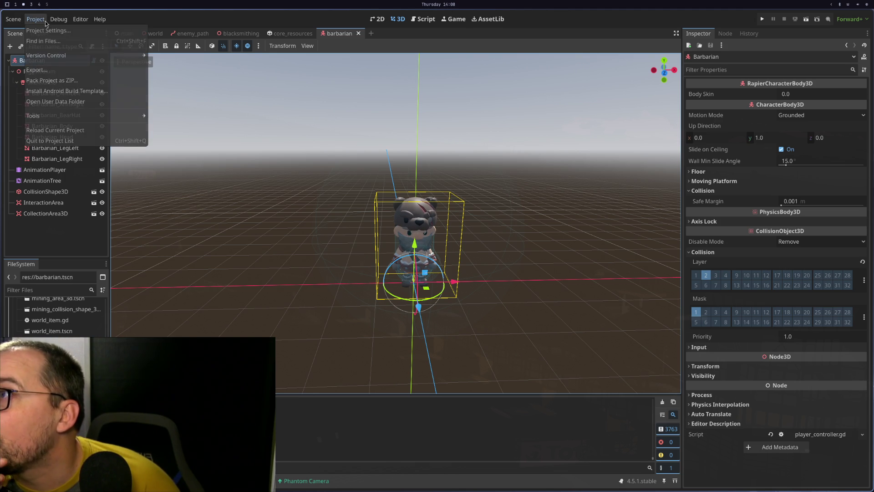
left_click(50, 29)
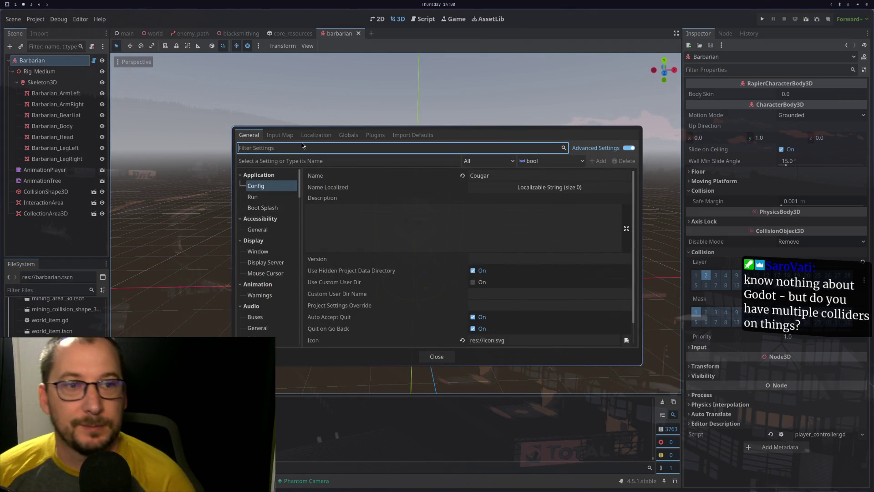
type("ph")
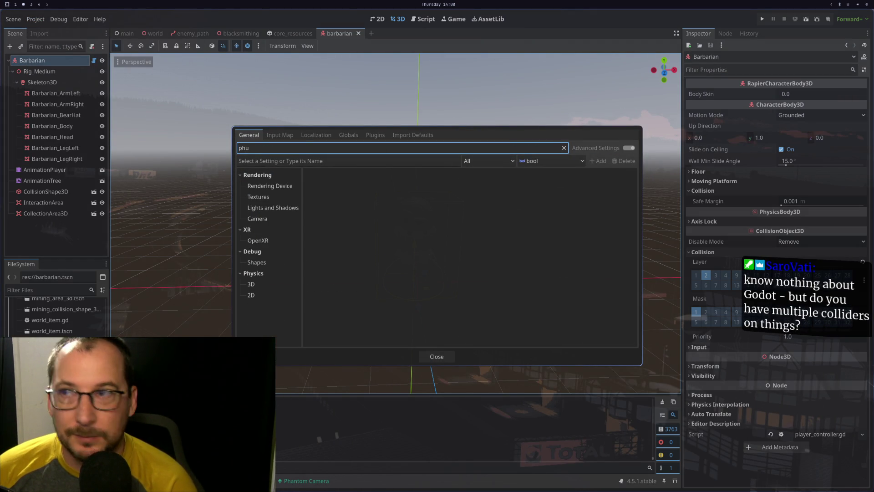
type("ysics")
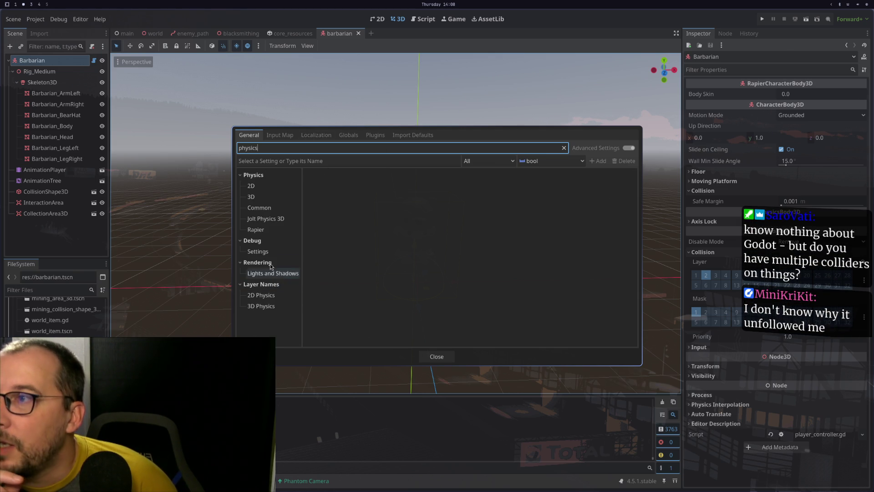
left_click(260, 232)
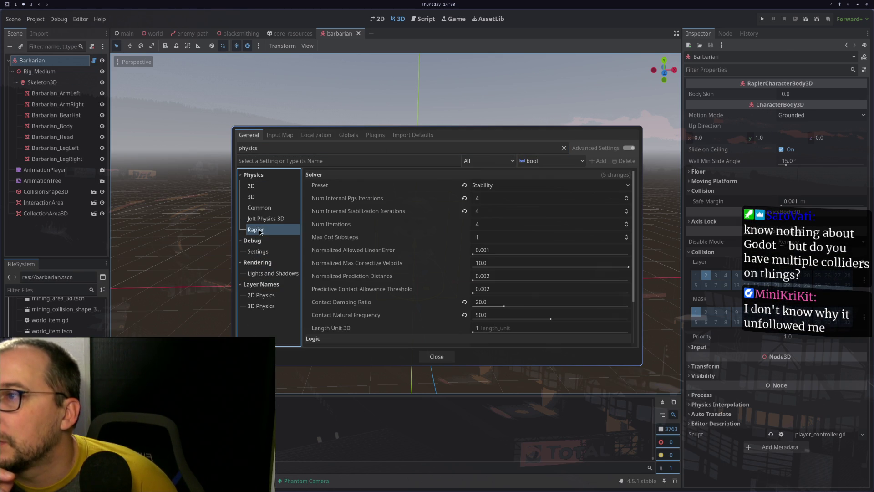
left_click(251, 197)
left_click(507, 190)
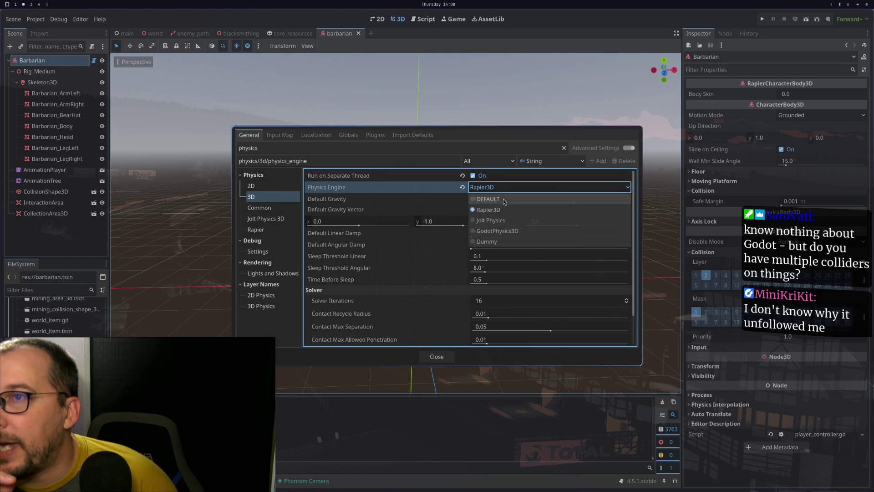
left_click(503, 200)
left_click(603, 339)
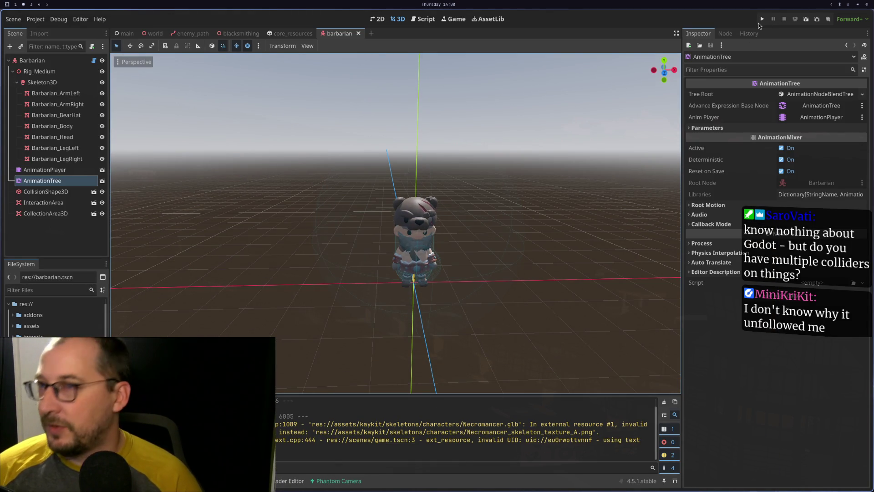
Play-test under default physics, walking the character to the anvil, then stop the game.
left_click(761, 20)
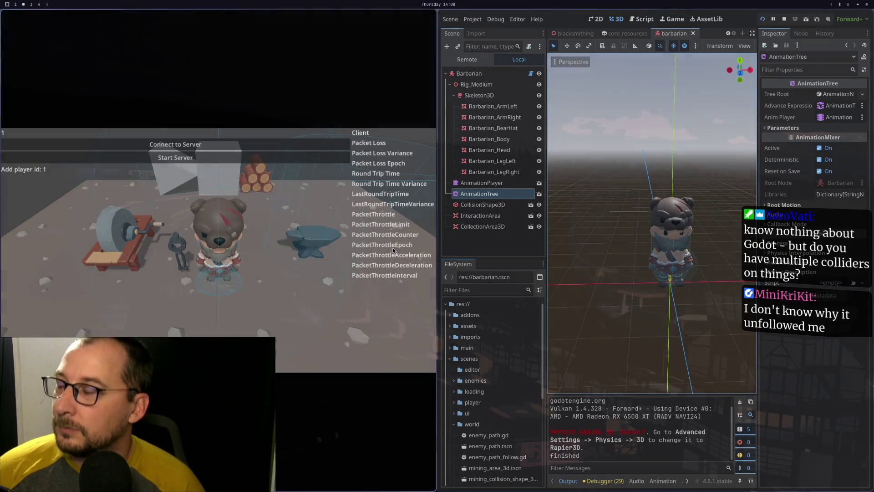
left_click(335, 273)
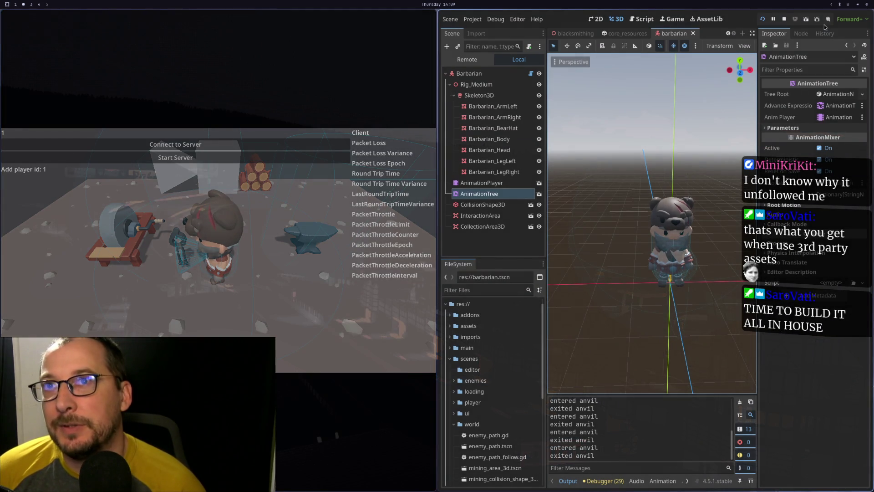
left_click(783, 18)
left_click(36, 19)
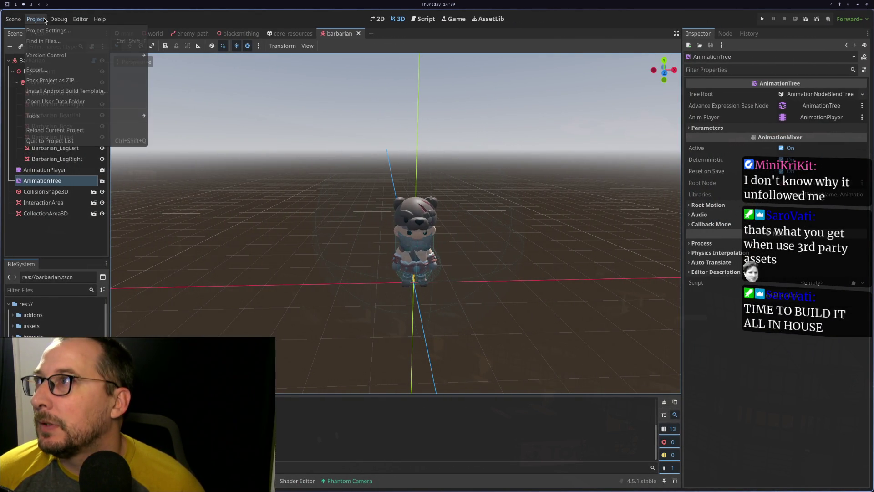
Set Physics > 3D > Physics Engine back to Rapier3D in Project Settings.
left_click(41, 19)
left_click(36, 20)
left_click(41, 30)
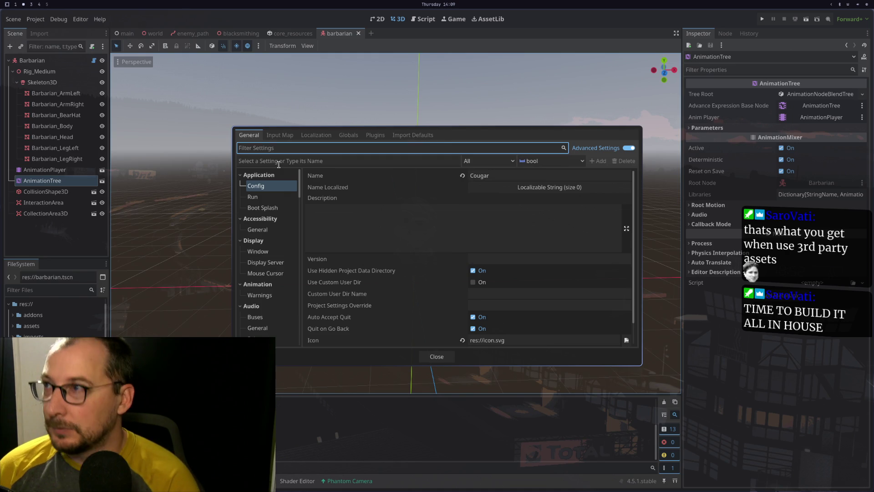
type("pp")
key("BackSpace")
type("hysics")
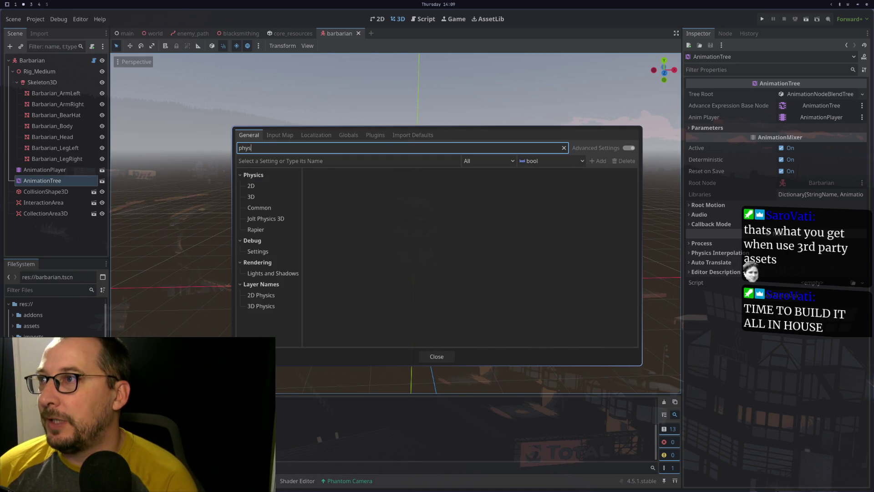
left_click(251, 197)
left_click(480, 188)
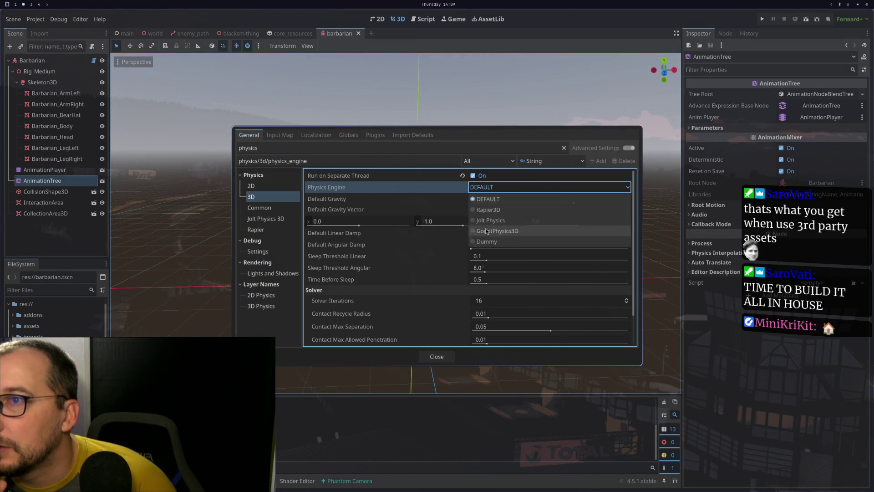
left_click(484, 210)
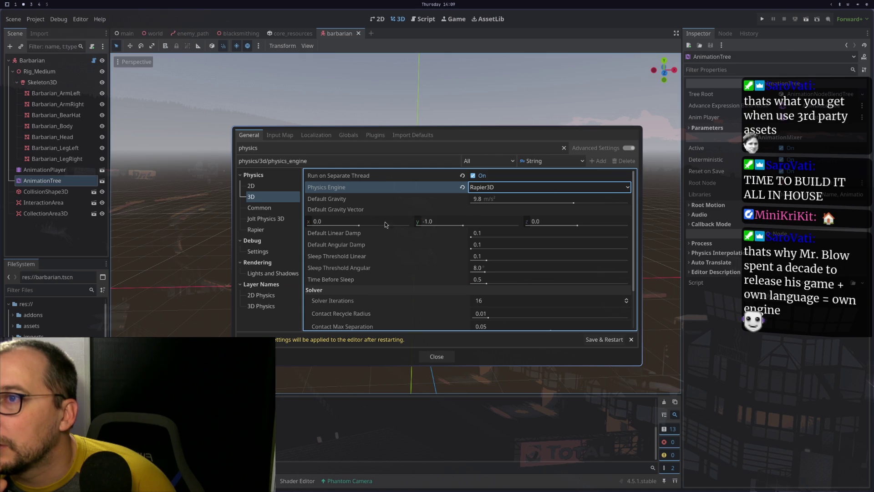
Try the Rapier Solver Preset options, switching between Performance and Stability, ending on Stability.
left_click(256, 230)
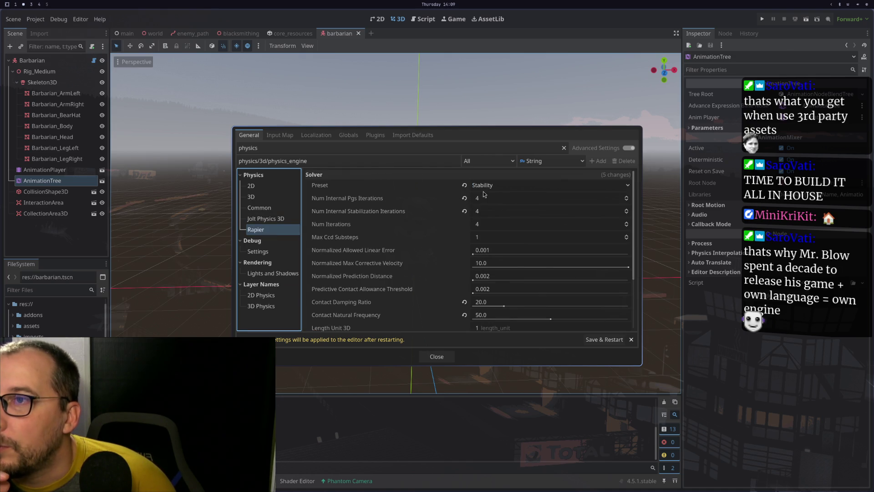
left_click(485, 187)
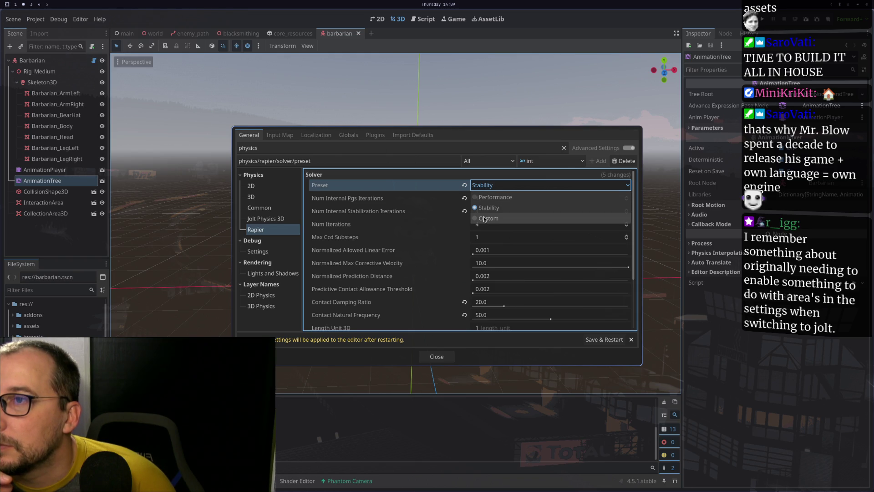
left_click(491, 196)
left_click(493, 188)
left_click(489, 208)
left_click(493, 186)
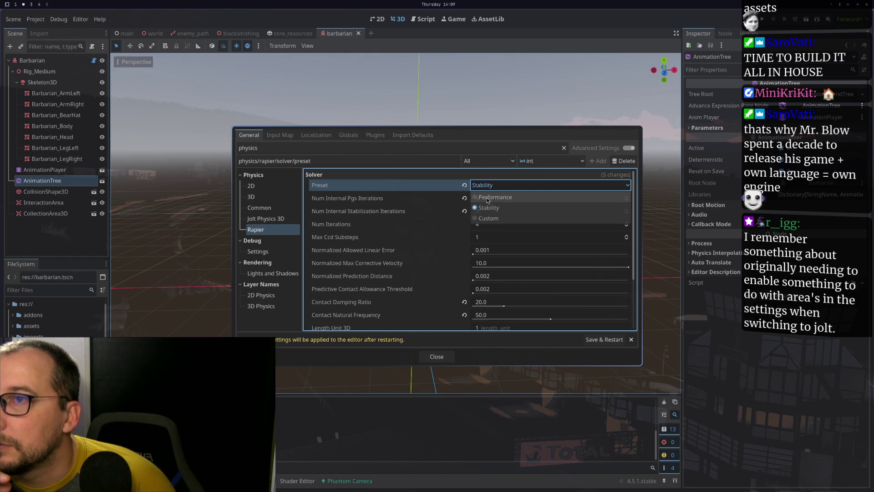
left_click(490, 197)
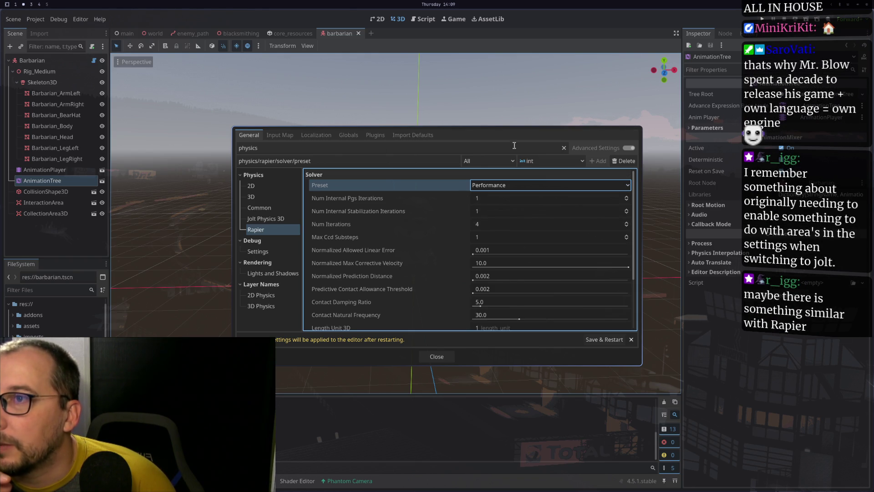
left_click(482, 185)
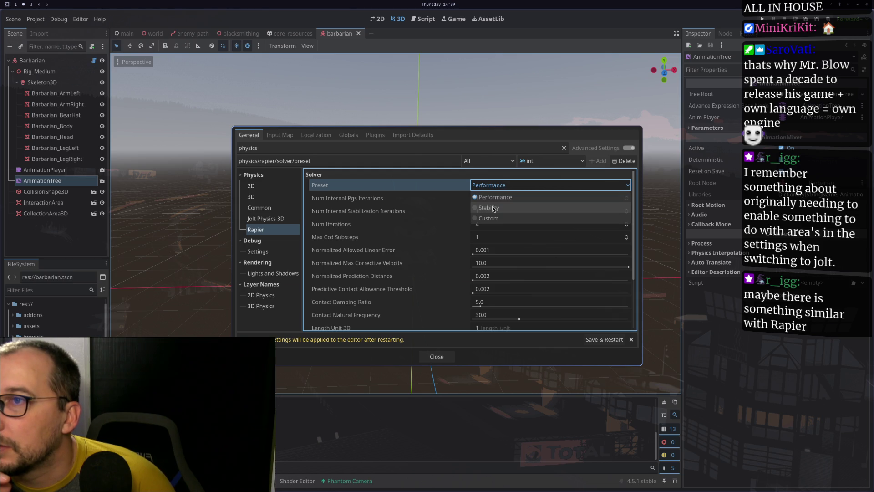
left_click(493, 208)
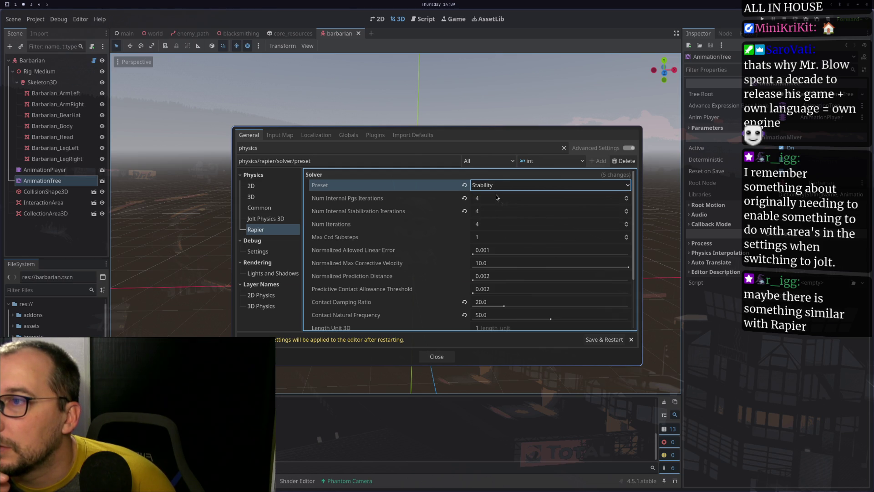
Review the Rapier settings, keep the Stability solver preset, and close Project Settings.
scroll(446, 235, "down", 2)
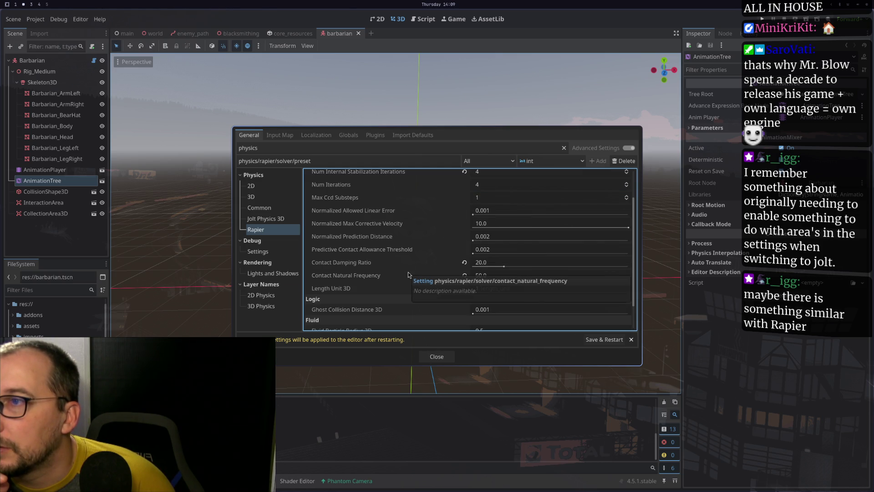
scroll(413, 263, "down", 1)
scroll(413, 266, "down", 1)
scroll(414, 264, "up", 4)
scroll(419, 260, "down", 3)
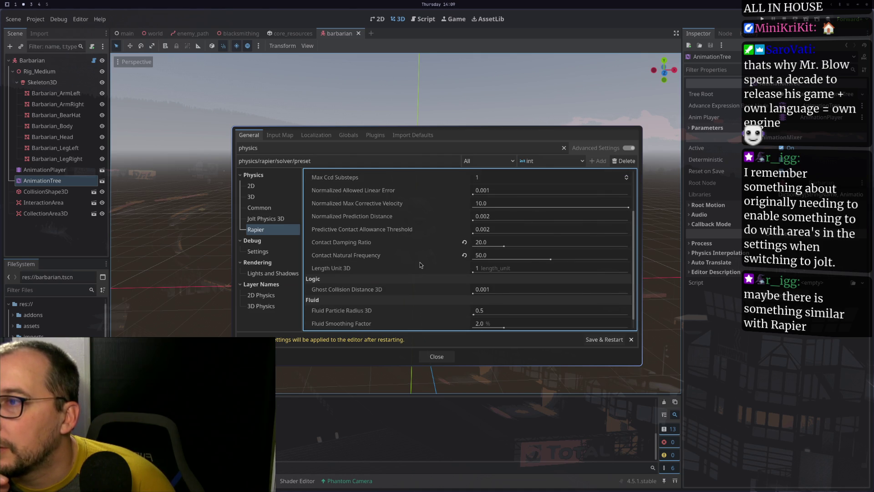
scroll(420, 264, "down", 1)
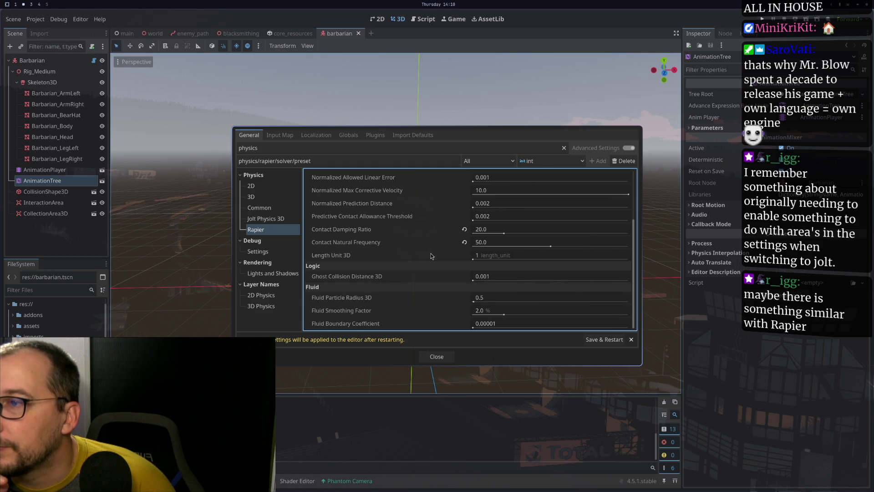
scroll(439, 245, "up", 5)
left_click(474, 187)
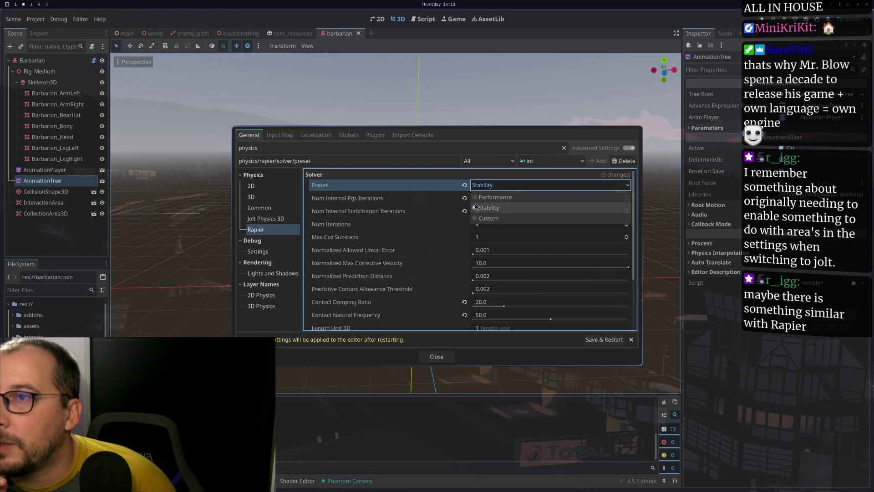
left_click(519, 208)
left_click(490, 185)
left_click(489, 207)
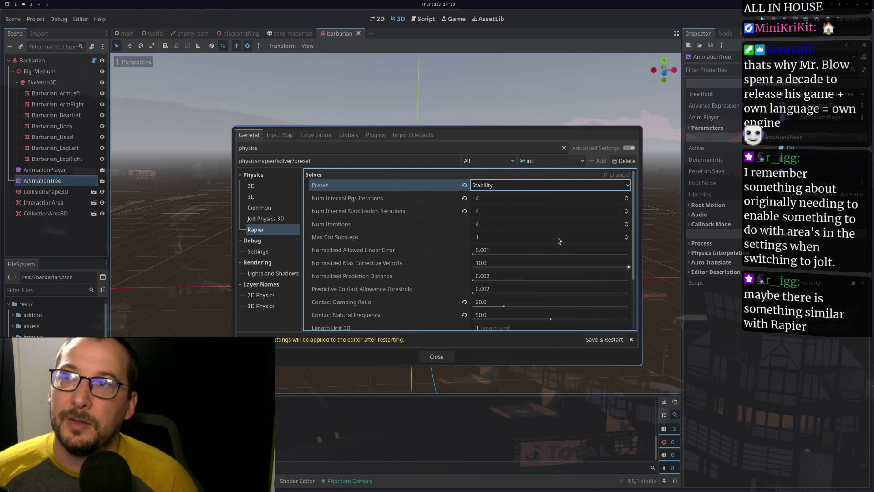
key("Escape")
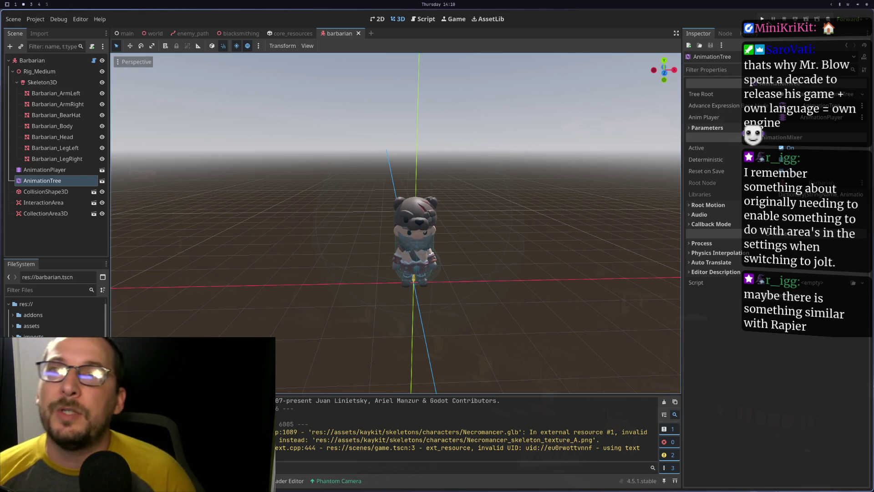
Play-test the game with Rapier physics, stop it, and glance at game.gd in Neovim.
left_click(762, 19)
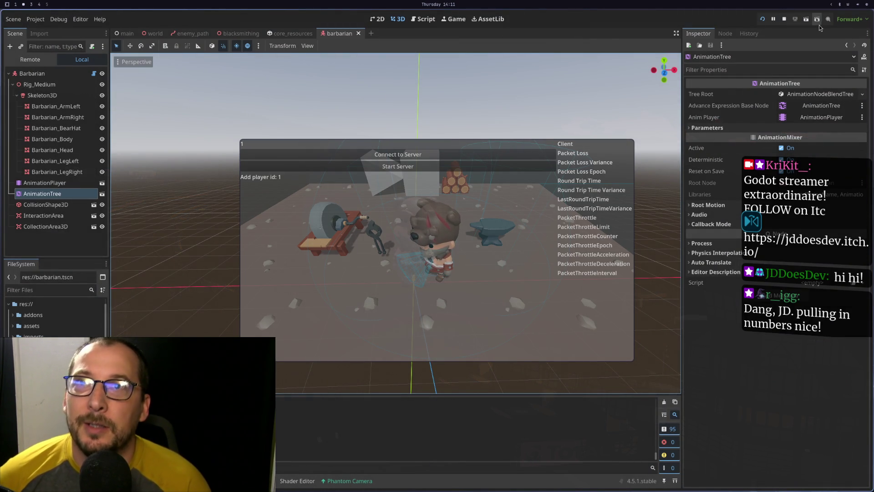
left_click(784, 19)
key("super+1")
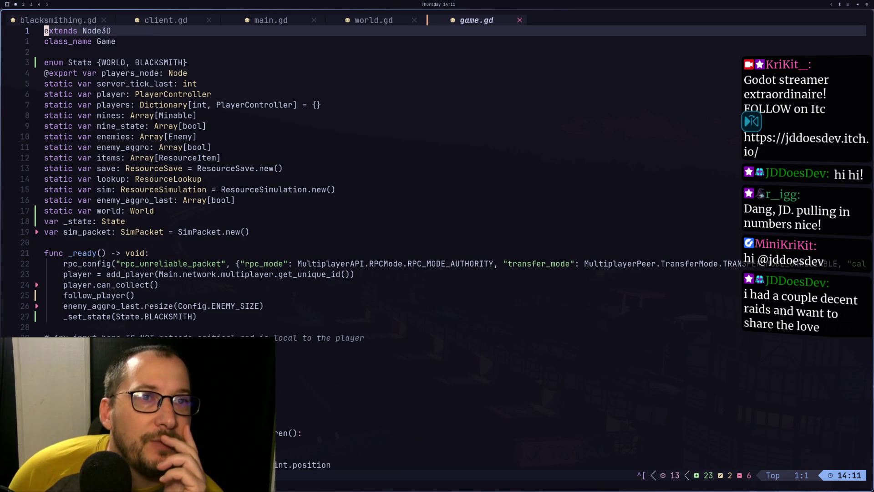
key("super+2")
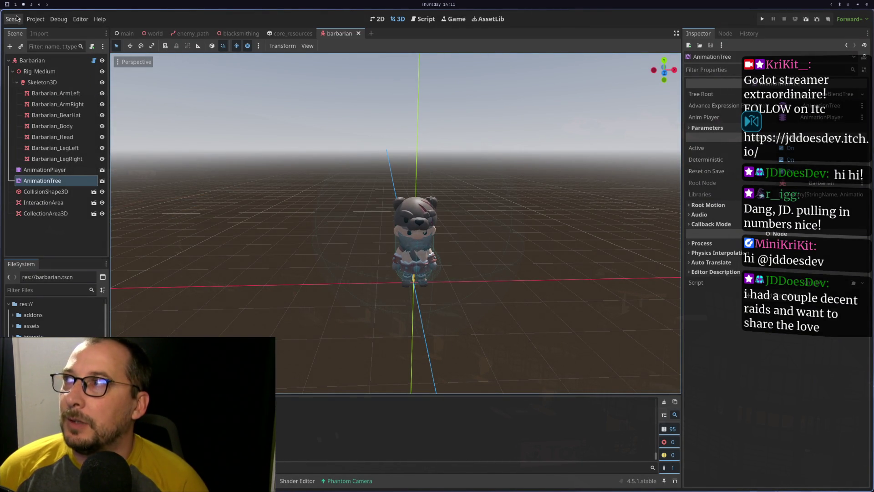
Change Physics > Rapier Solver Preset from Stability to Performance and close Project Settings.
left_click(35, 19)
left_click(34, 31)
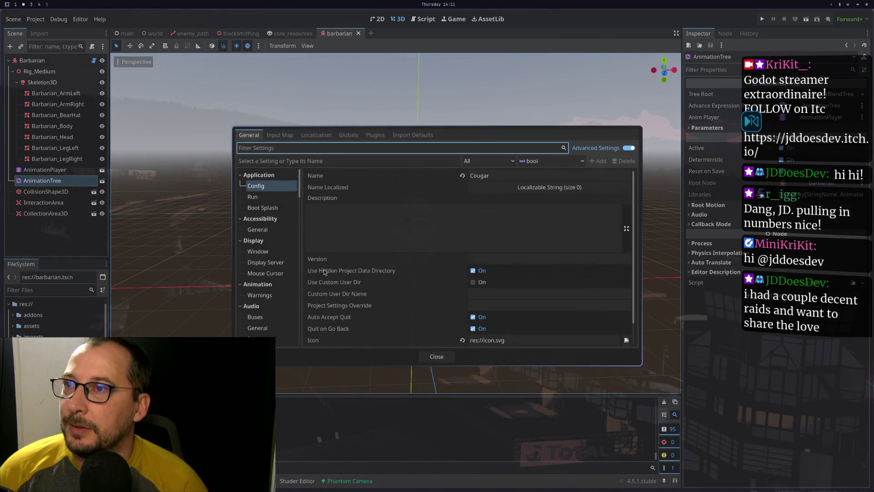
scroll(332, 206, "down", 1)
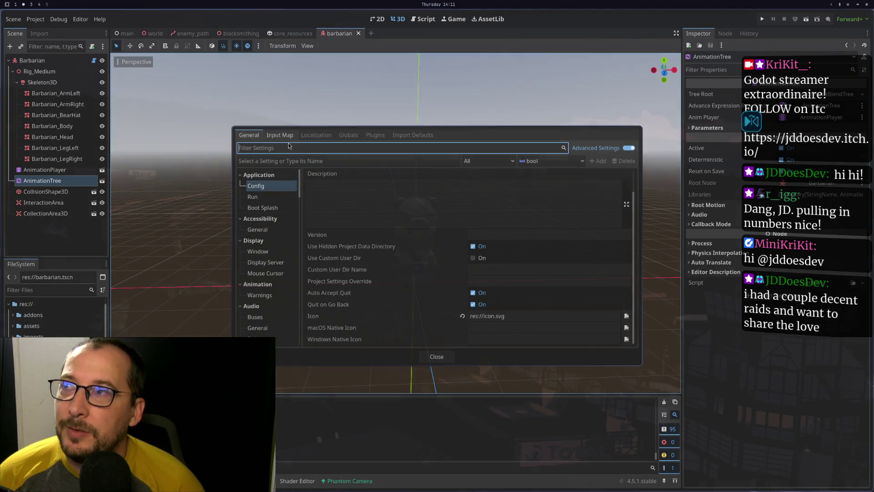
type("psych")
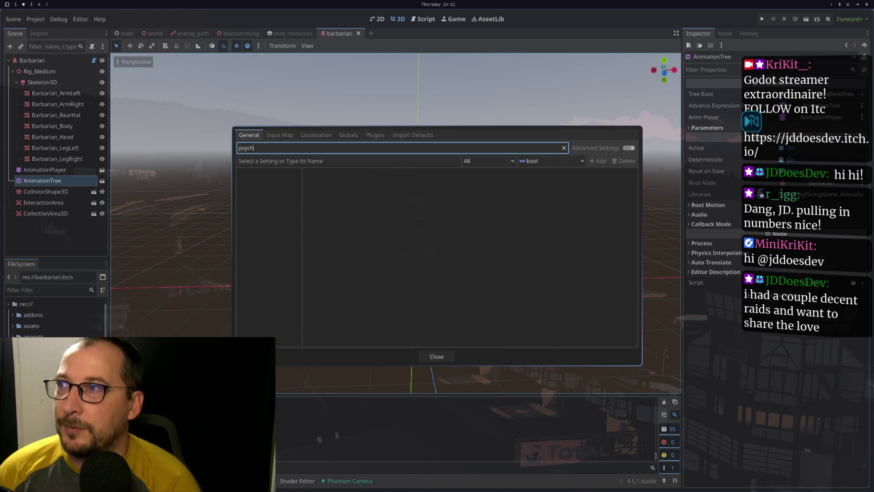
key("BackSpace")
key("BackSpace")
key("BackSpace")
type("p")
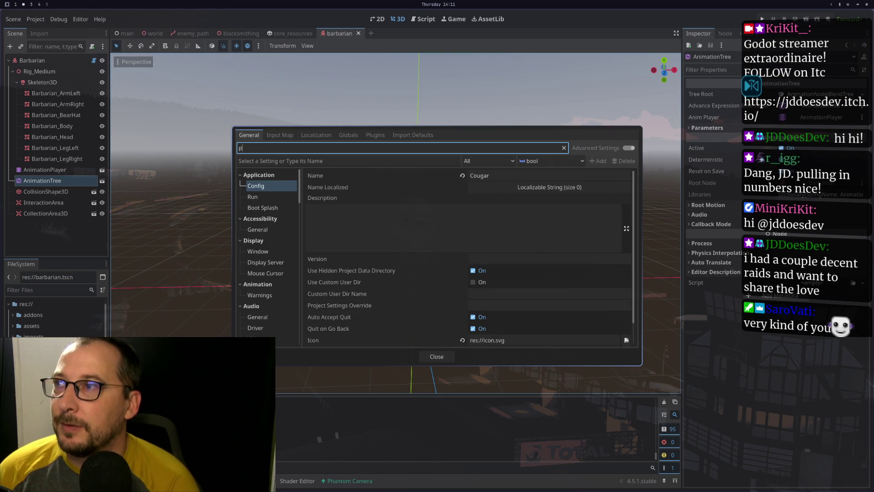
type("hysics")
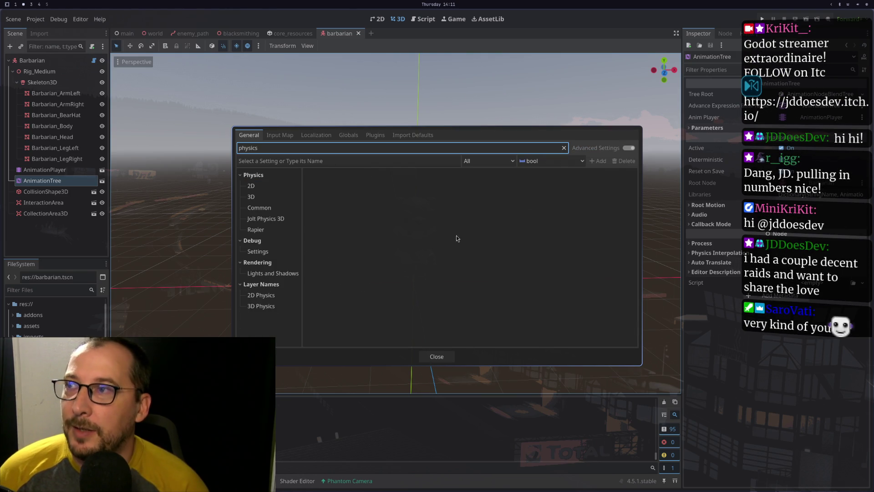
left_click(250, 197)
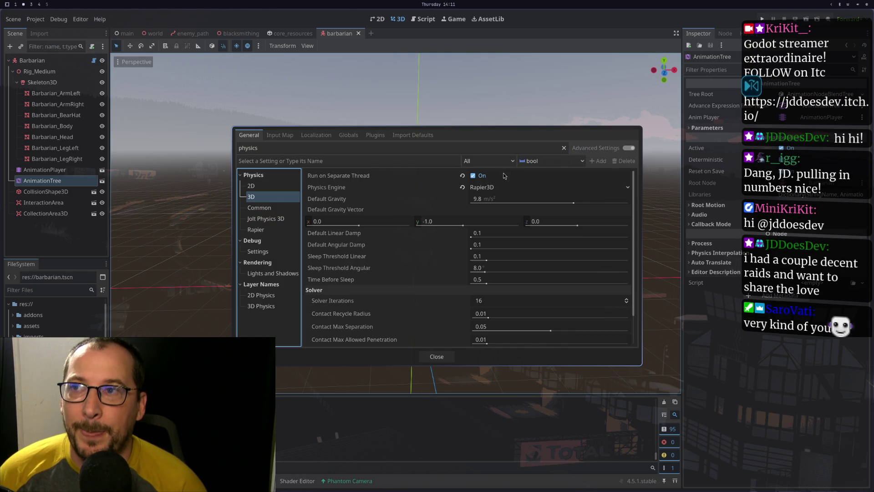
scroll(357, 248, "down", 2)
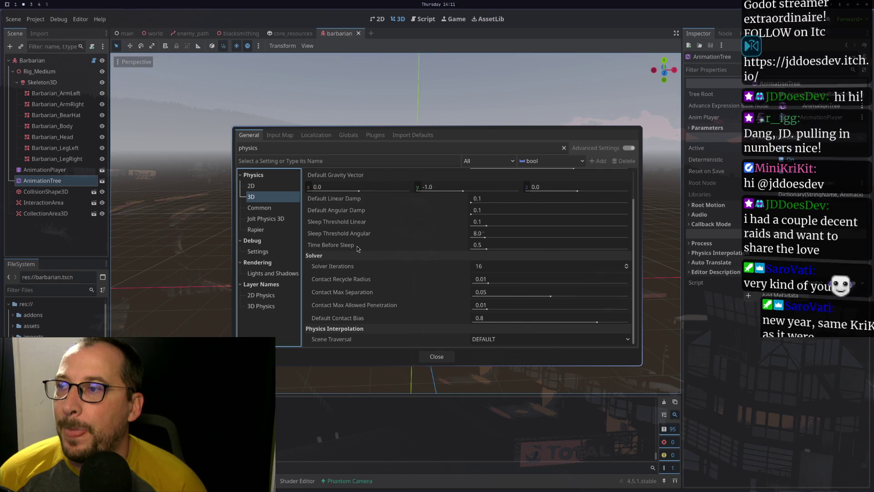
scroll(358, 249, "up", 2)
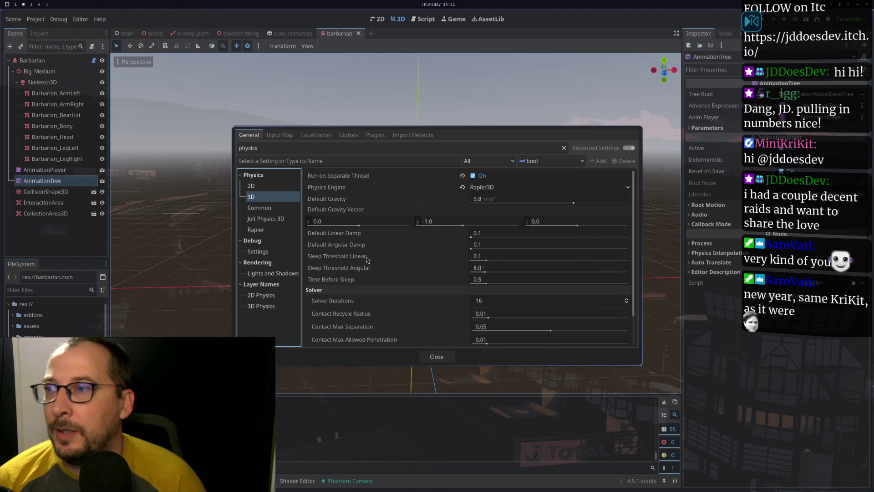
left_click(275, 228)
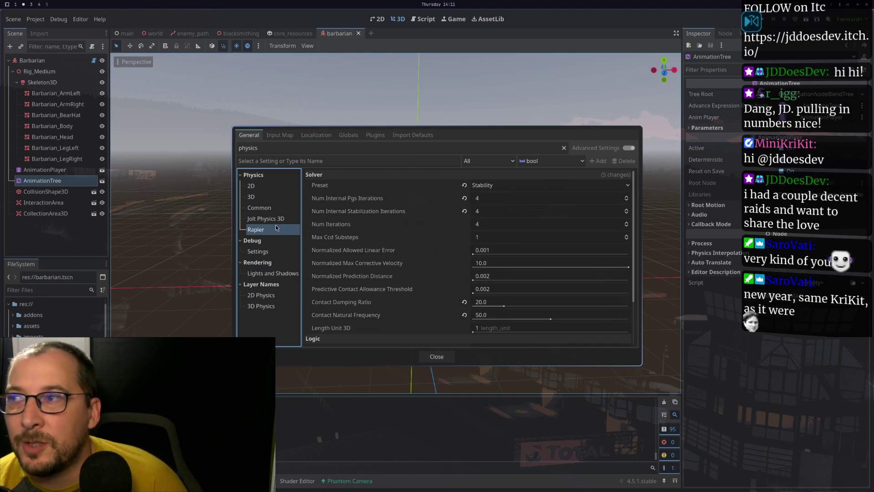
left_click(482, 187)
left_click(482, 196)
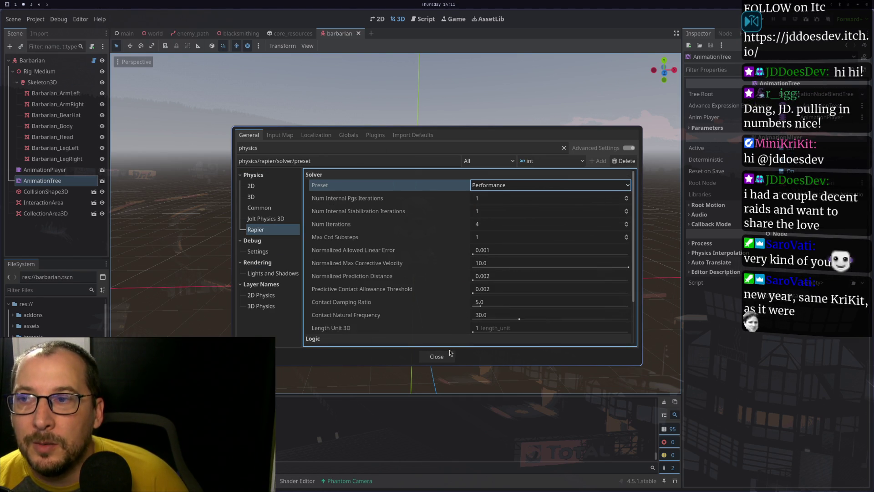
left_click(436, 357)
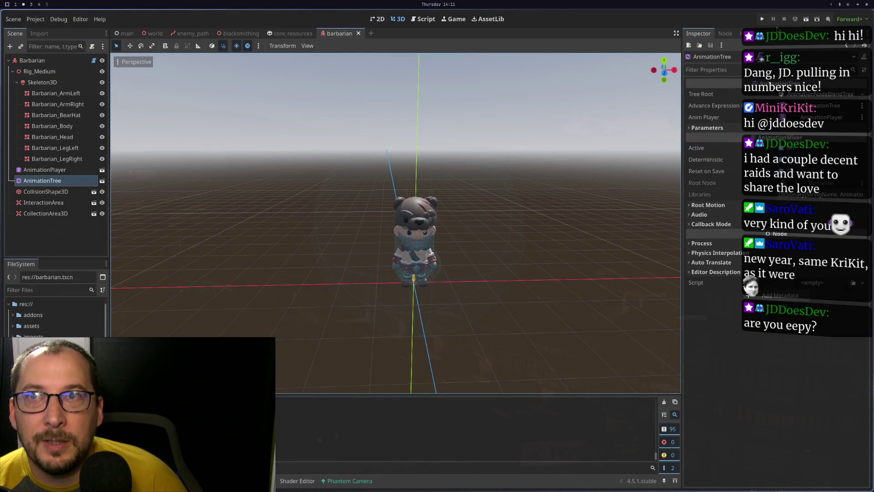
Test-run the game, walking the barbarian onto and off the anvil with WASD, then stop it.
left_click(761, 18)
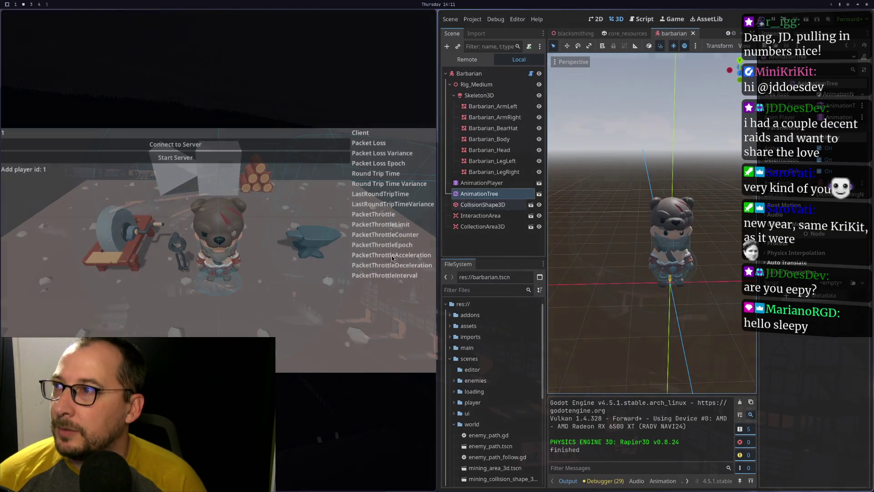
left_click(227, 327)
key("w")
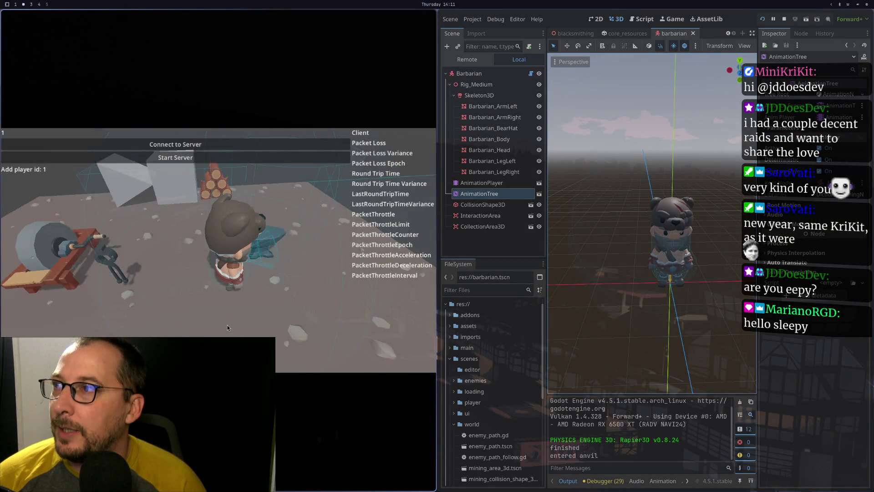
key("d")
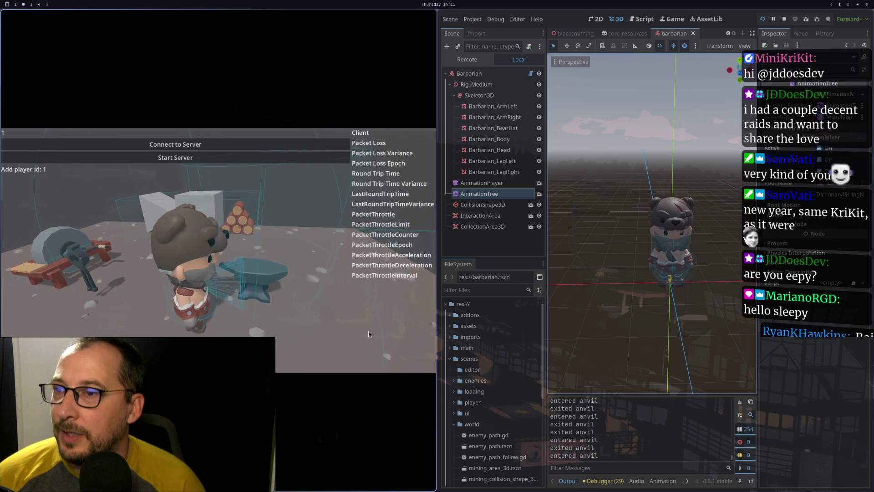
key("w")
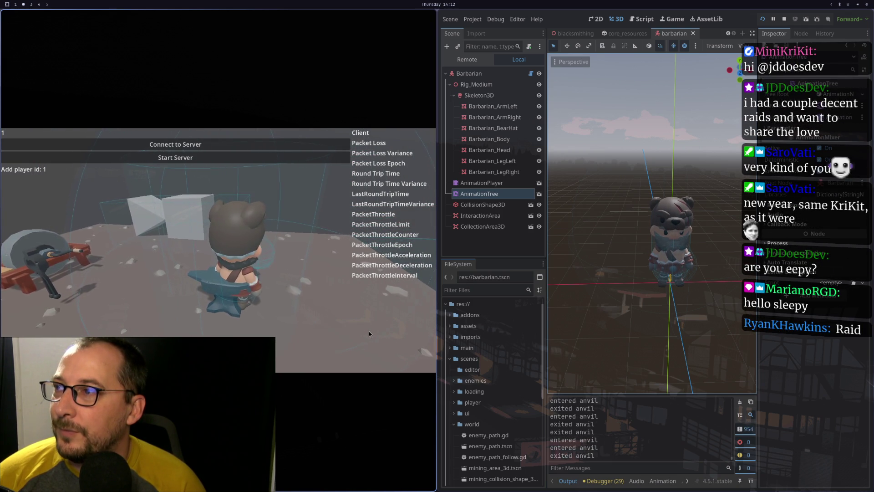
key("a")
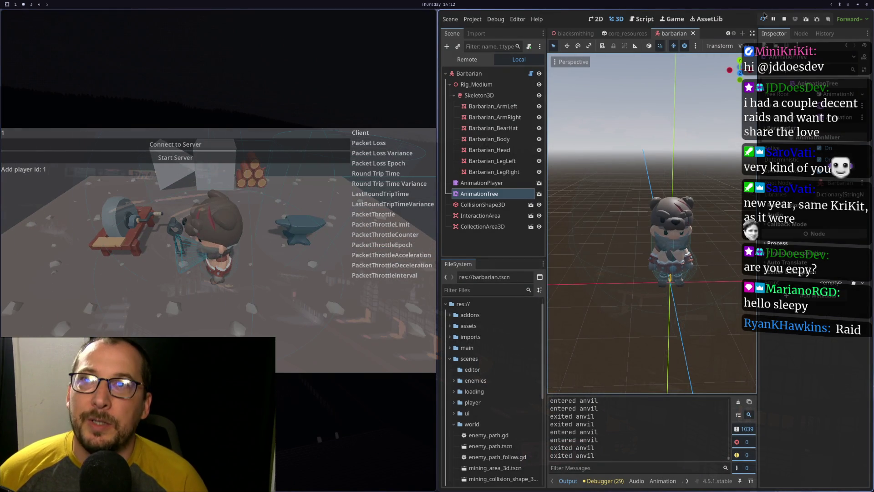
left_click(781, 18)
In the browser, open a new tab and type the query 'rapier 3d'.
key("super+3")
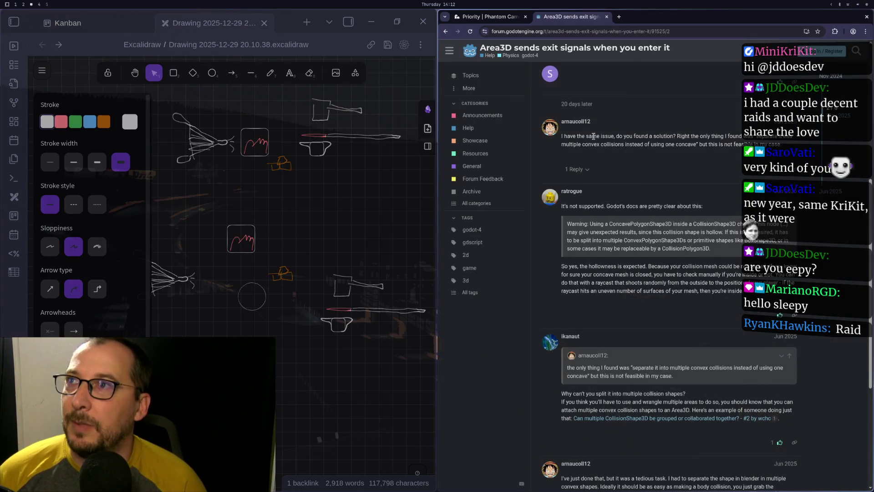
key("ctrl+t")
type("ra")
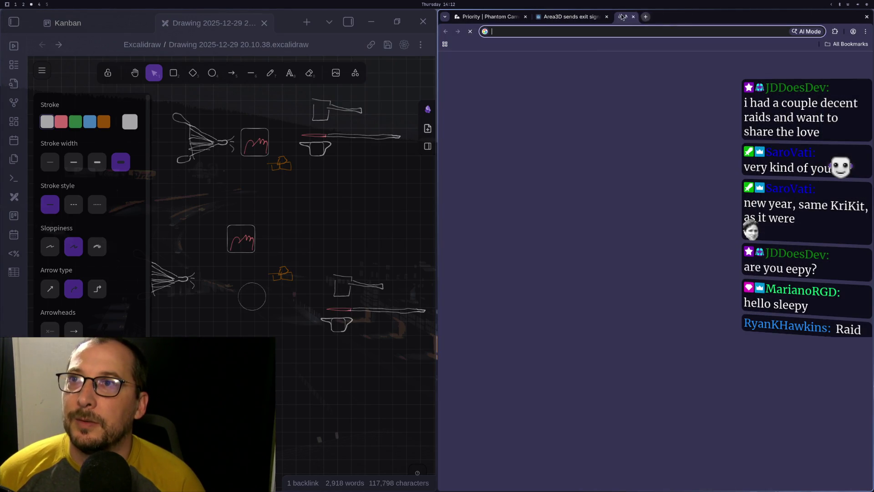
type("pier 3d")
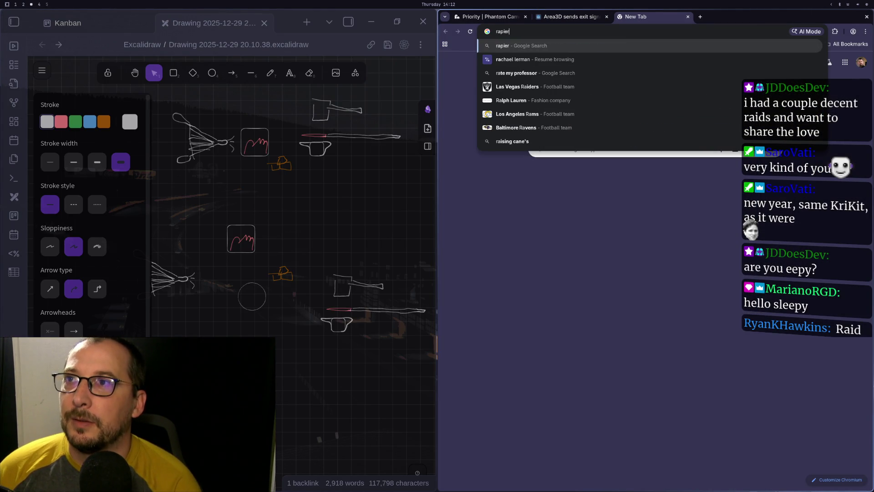
Search for 'rapier 3d' and briefly visit the rapier.rs site before returning to results.
key("Return")
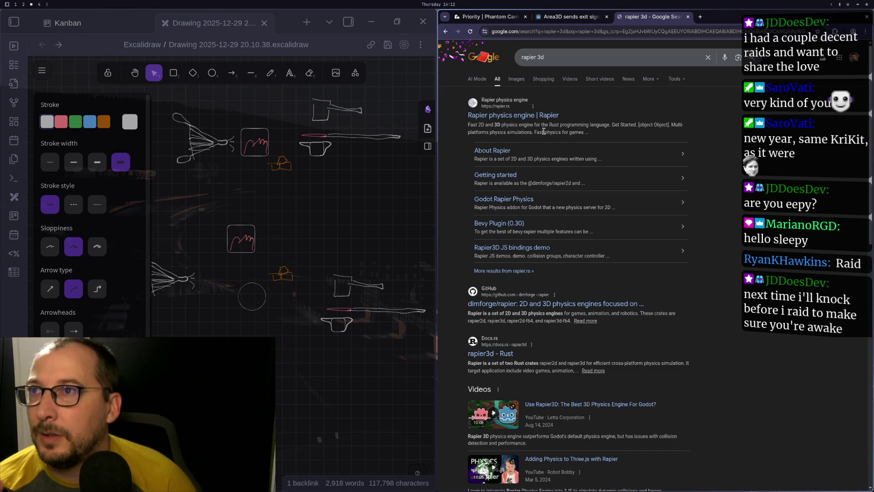
left_click(547, 116)
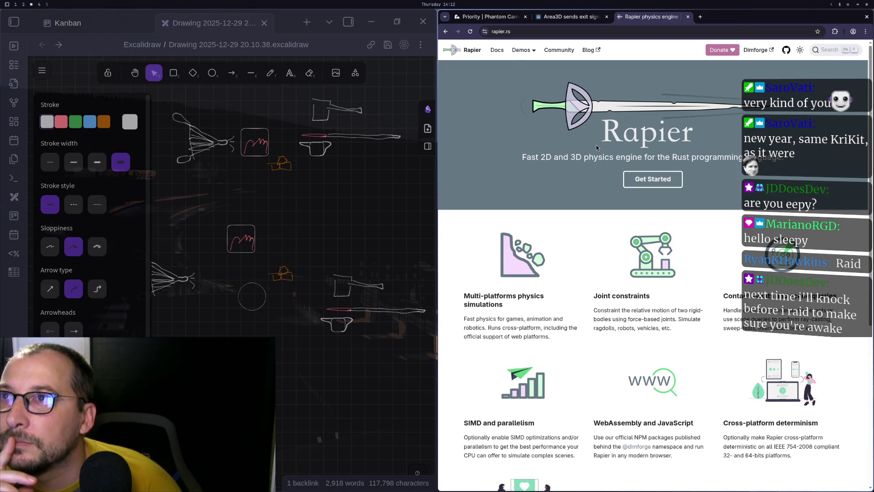
left_click(449, 30)
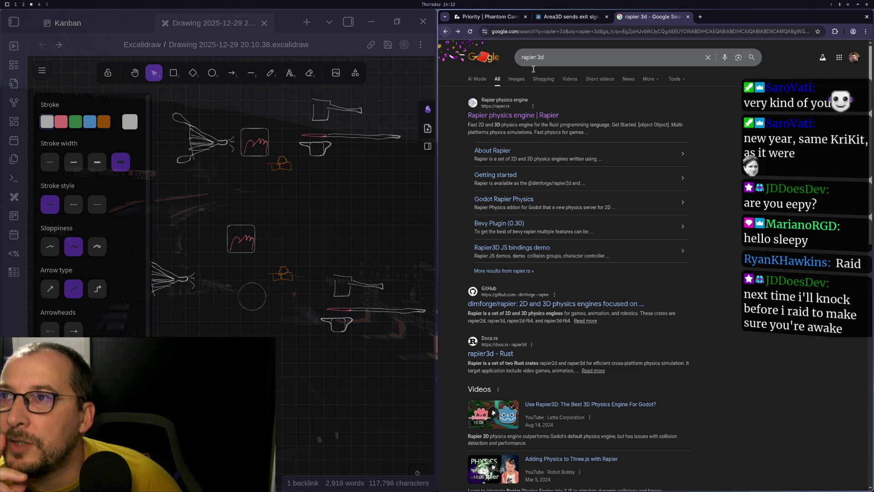
scroll(533, 327, "down", 4)
scroll(533, 327, "up", 4)
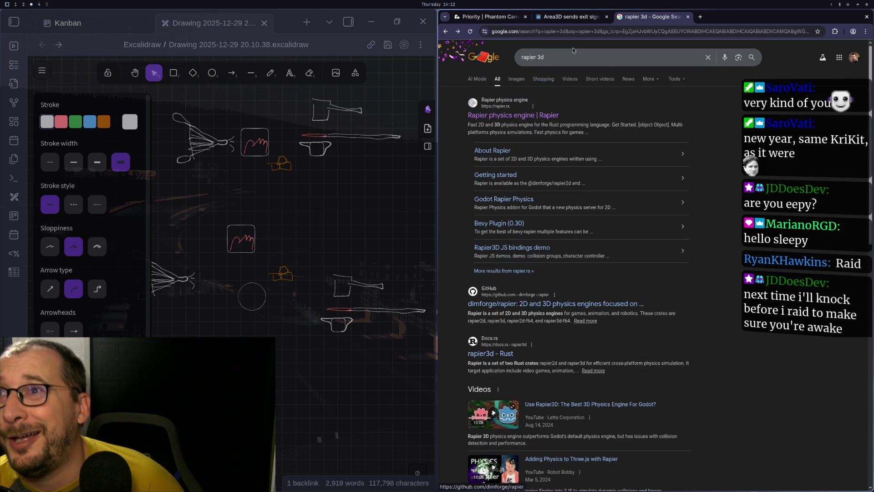
Refine the search to 'rapier 3d godot' and open the Godot Rapier Physics site.
left_click(558, 58)
type("godot")
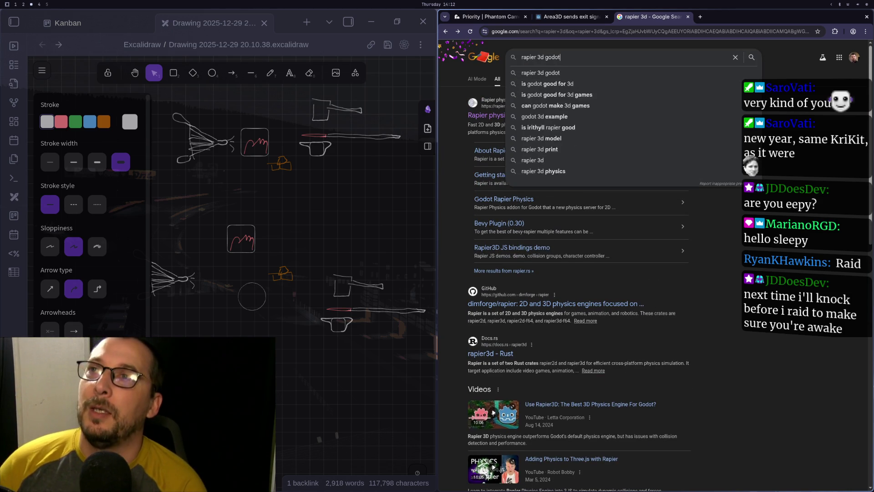
key("Return")
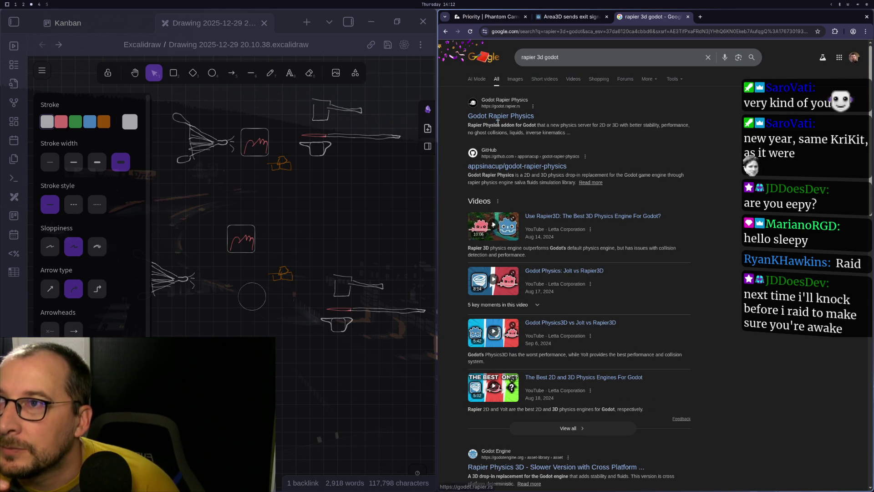
left_click(516, 115)
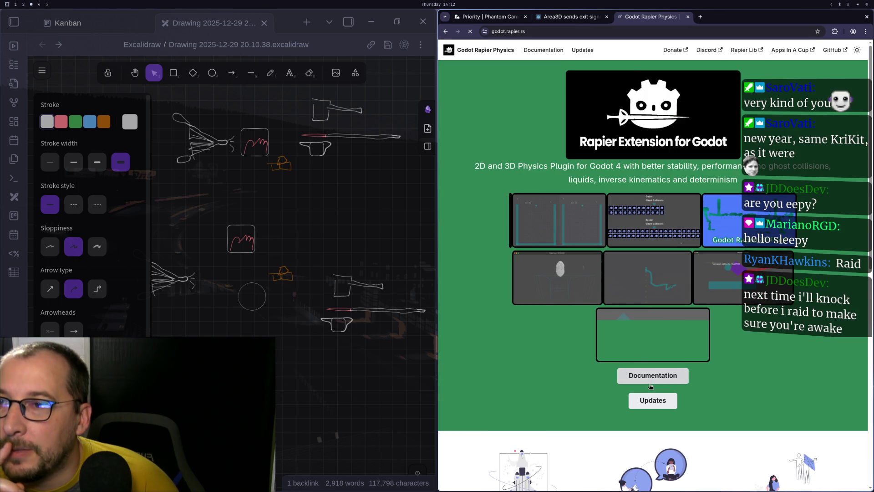
Open the Godot Rapier Physics docs, skim Getting Started, then go to the Documentation overview.
left_click(645, 375)
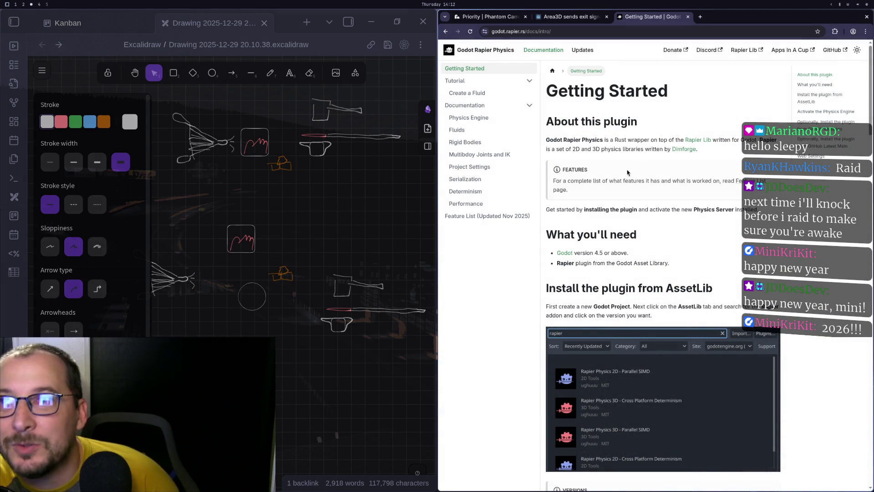
scroll(653, 159, "down", 3)
scroll(653, 159, "up", 3)
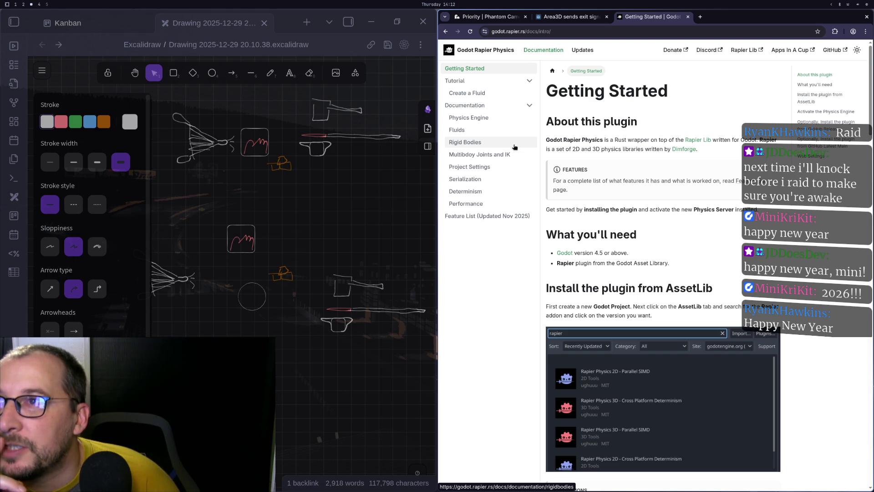
left_click(517, 107)
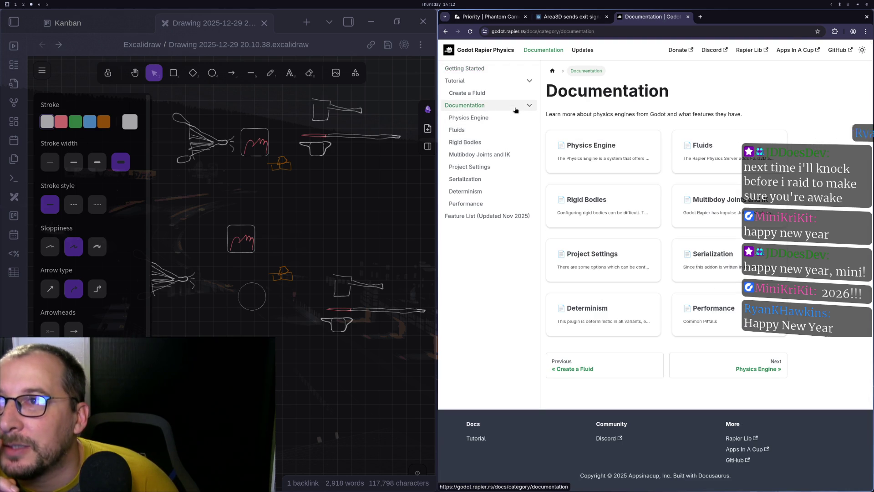
Read the Physics Engine docs page down to the Colliders section, then open the Rigid Bodies page.
left_click(469, 119)
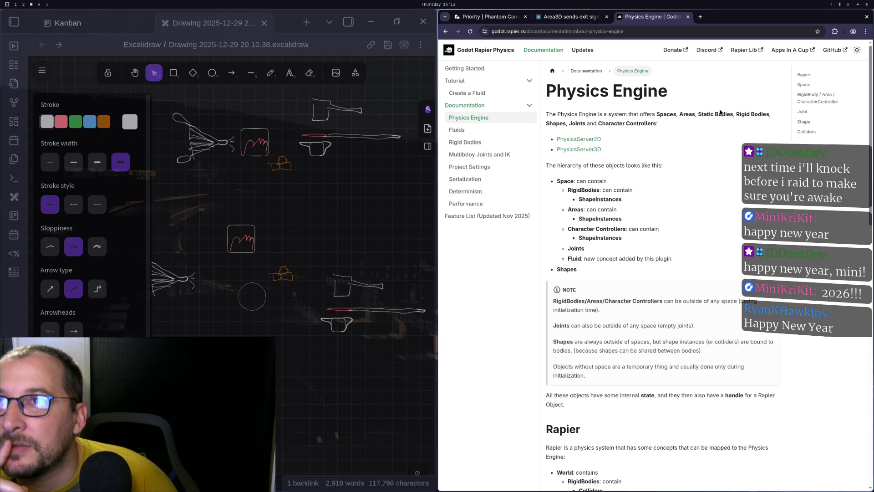
scroll(649, 160, "down", 1)
scroll(648, 160, "down", 2)
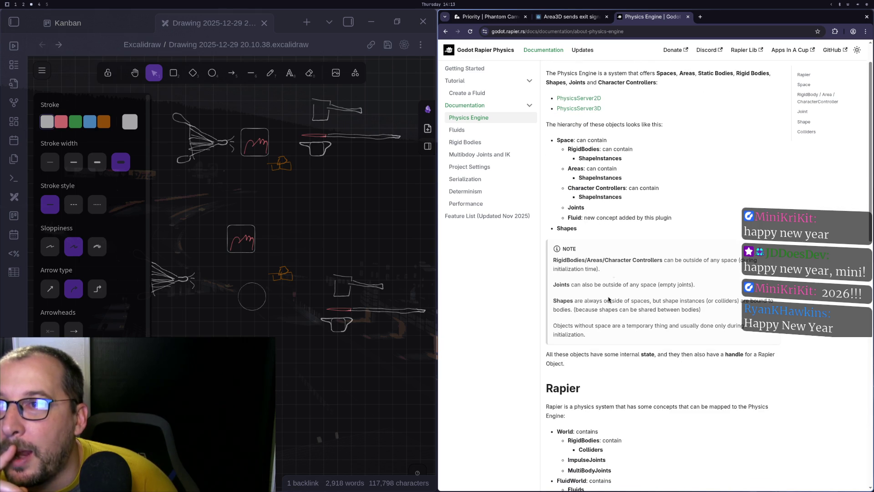
scroll(610, 287, "down", 2)
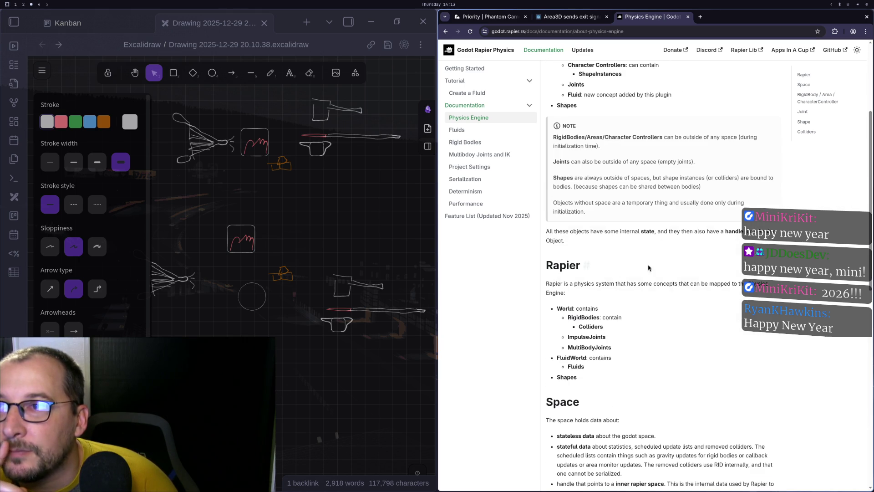
scroll(657, 263, "down", 5)
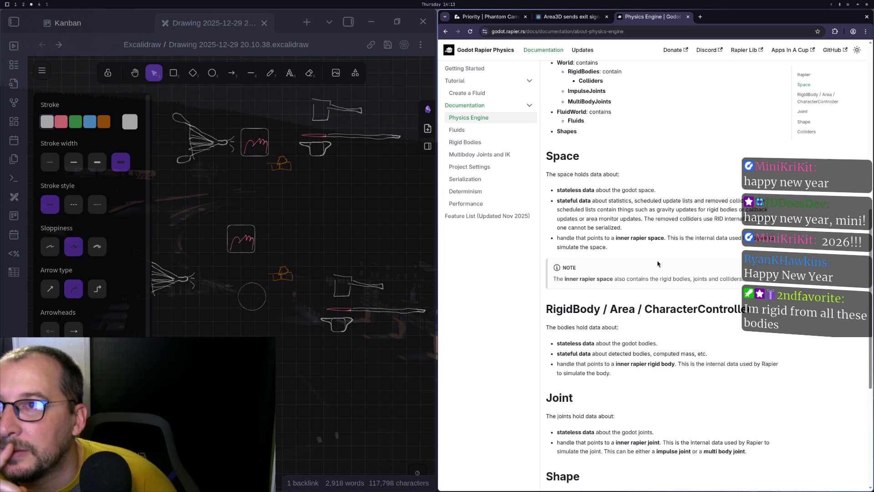
scroll(657, 263, "down", 3)
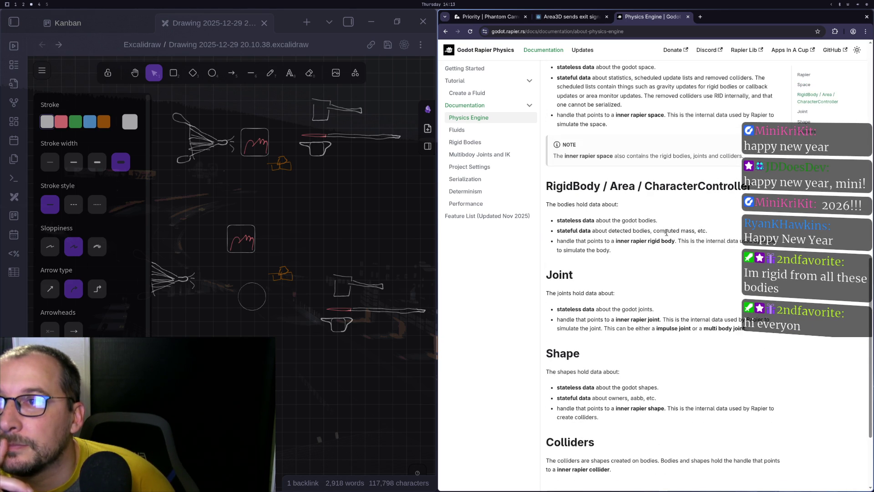
scroll(665, 232, "down", 3)
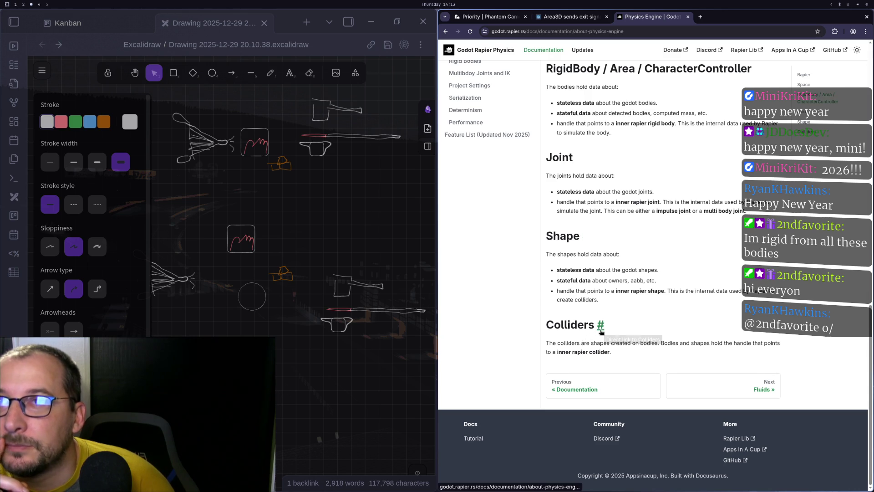
scroll(601, 327, "up", 5)
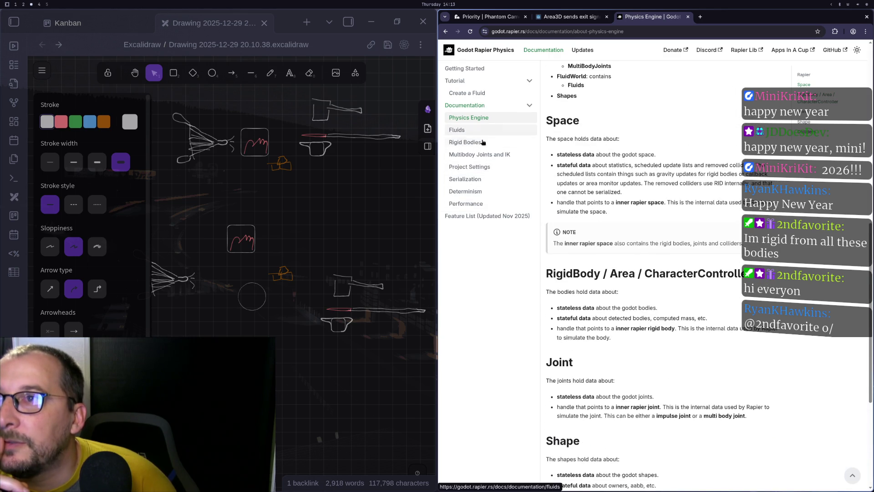
left_click(496, 146)
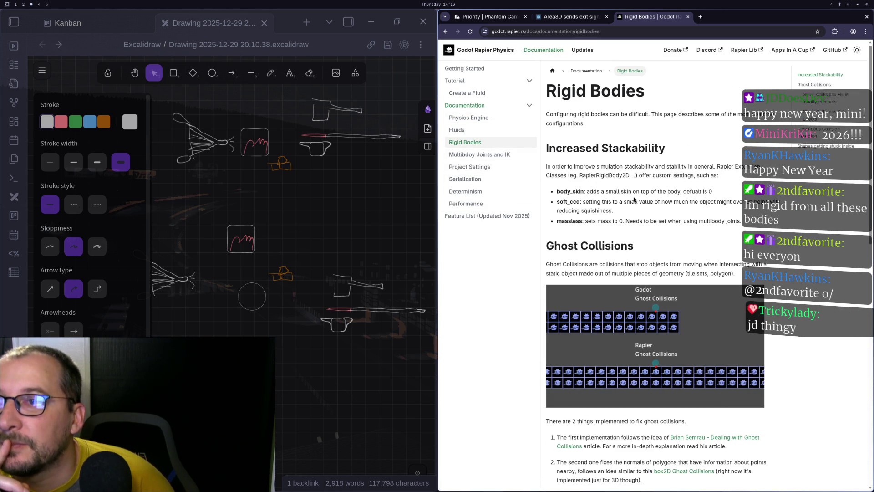
Skim Rigid Bodies, select the Continuous Collision Detection heading, then open Multibody Joints and IK.
scroll(629, 228, "down", 8)
scroll(629, 230, "down", 3)
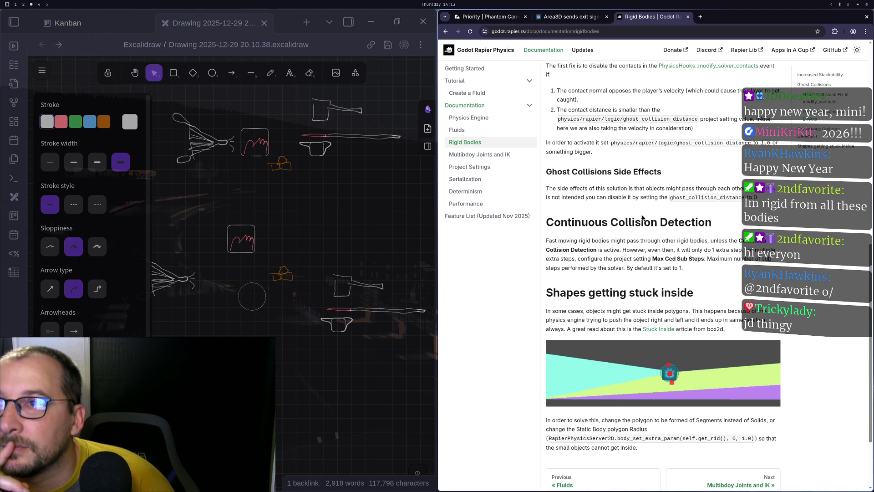
triple_click(563, 216)
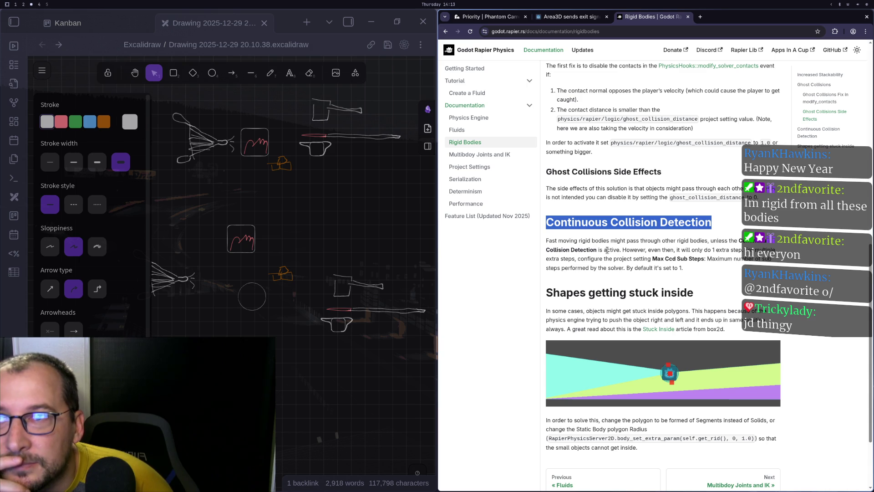
scroll(608, 239, "up", 5)
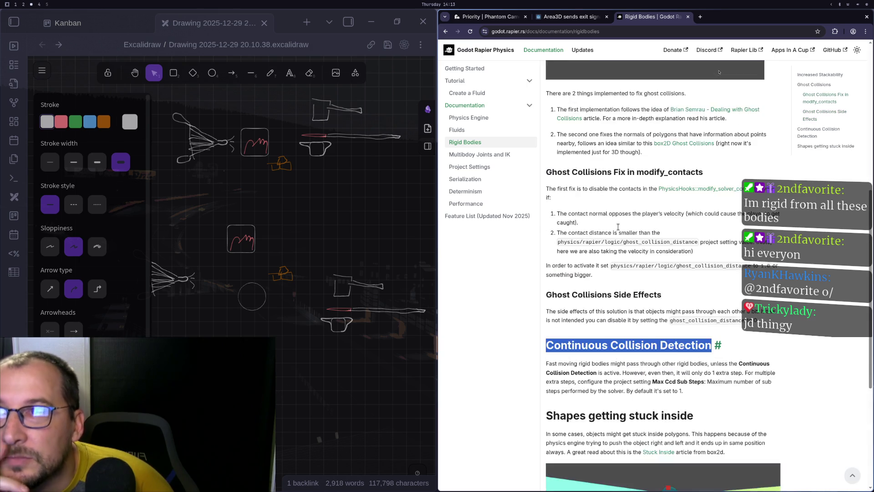
left_click(502, 158)
double_click(588, 91)
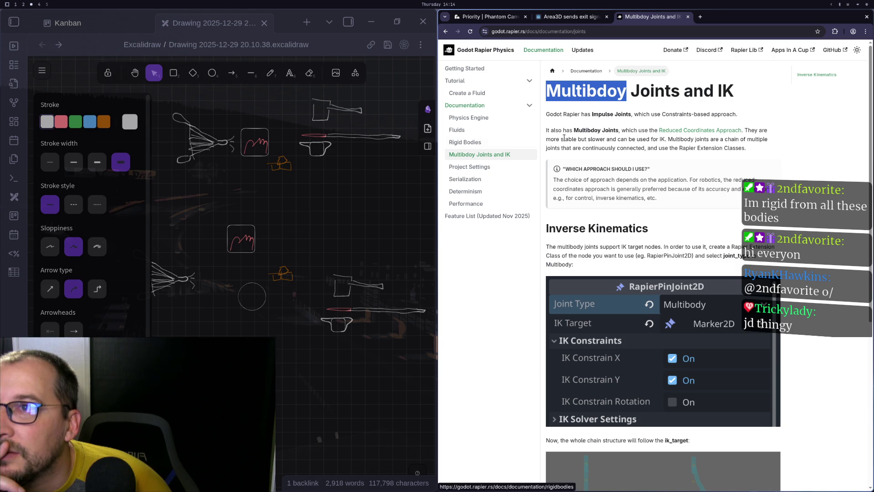
Select the 'Multibdoy' typo, skim the Project Settings page, then open the Performance page.
double_click(586, 131)
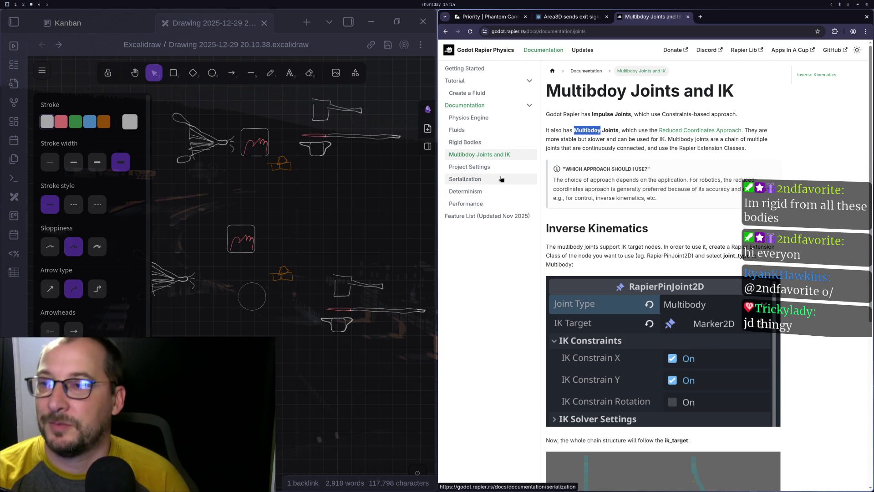
scroll(505, 176, "down", 5)
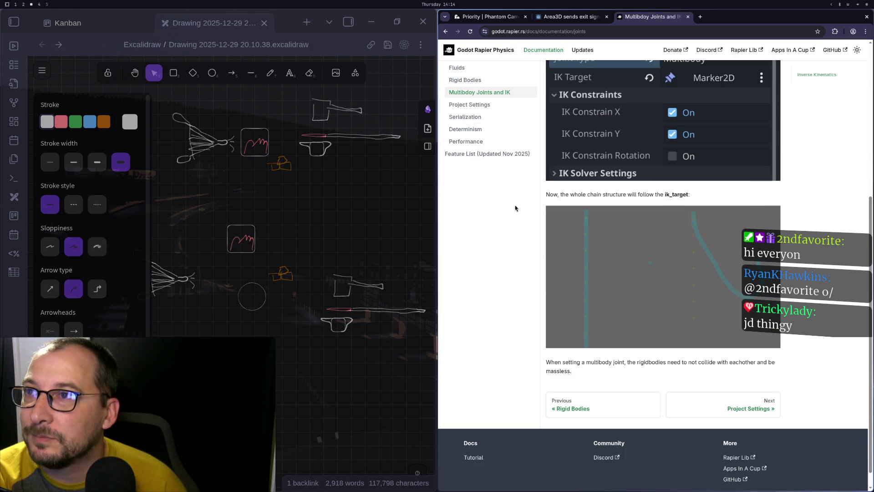
left_click(469, 105)
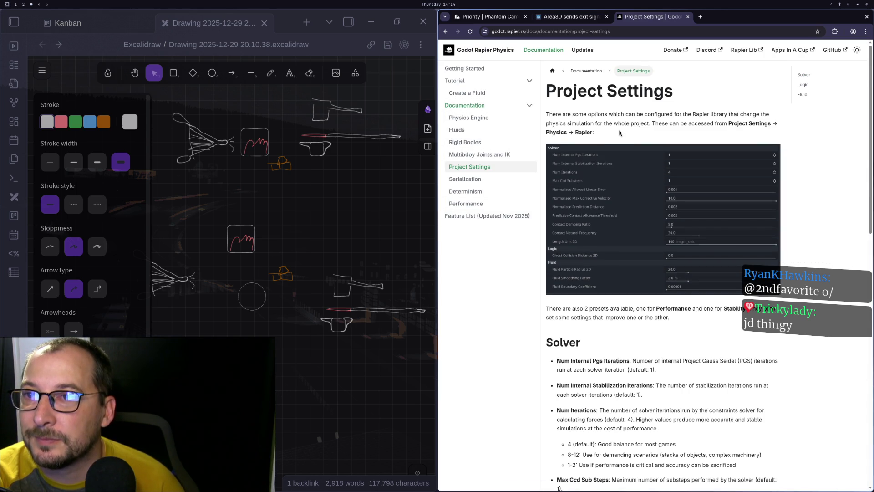
scroll(619, 132, "down", 3)
scroll(618, 133, "down", 6)
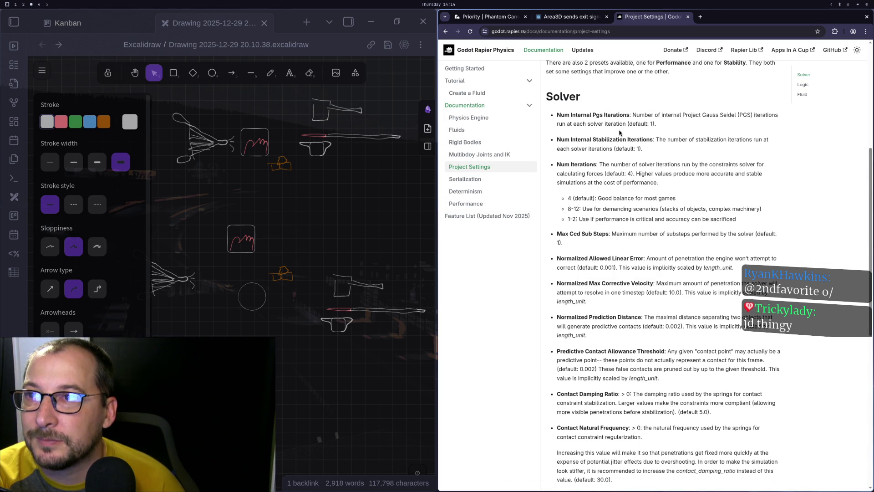
scroll(619, 133, "down", 12)
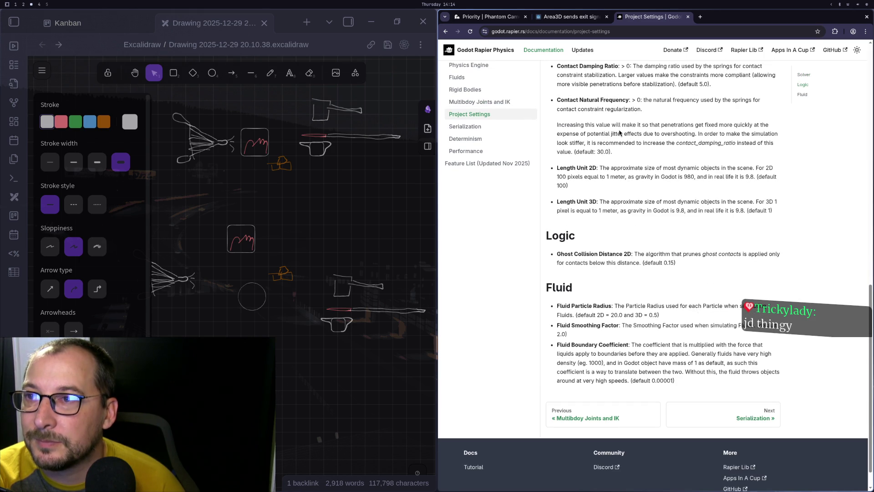
scroll(619, 132, "up", 8)
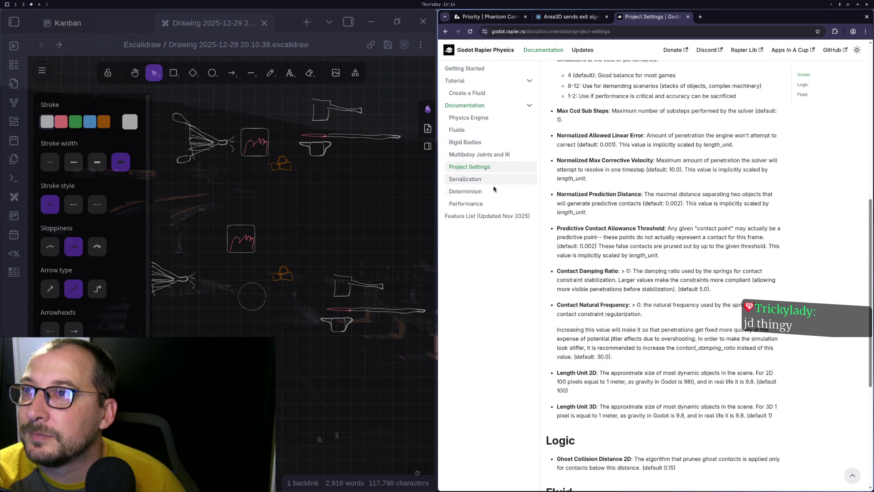
left_click(494, 203)
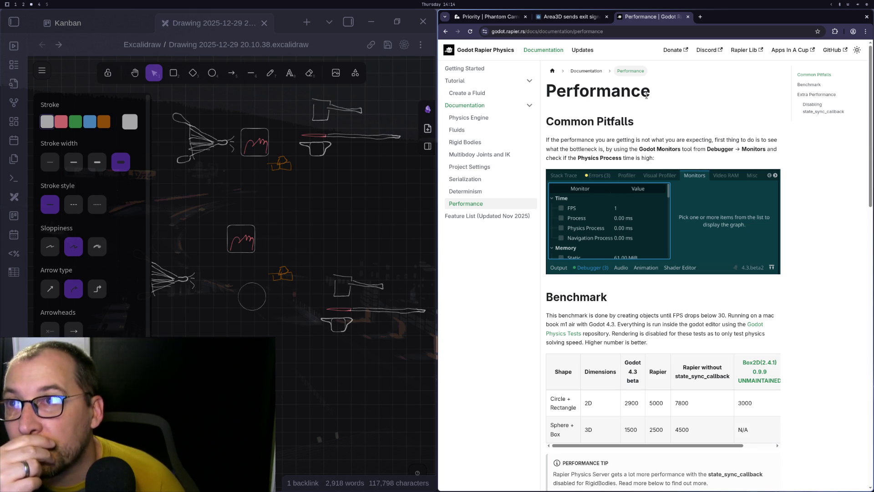
scroll(672, 120, "down", 5)
scroll(679, 112, "up", 3)
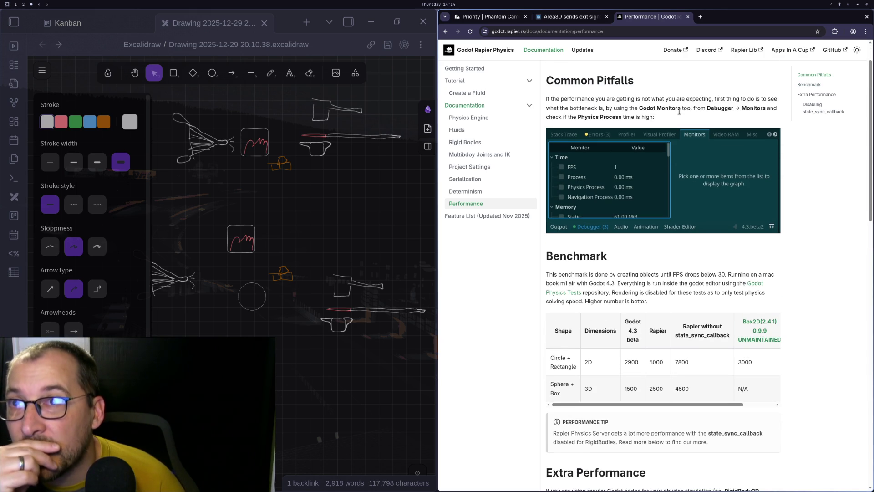
scroll(679, 111, "down", 4)
scroll(675, 119, "down", 2)
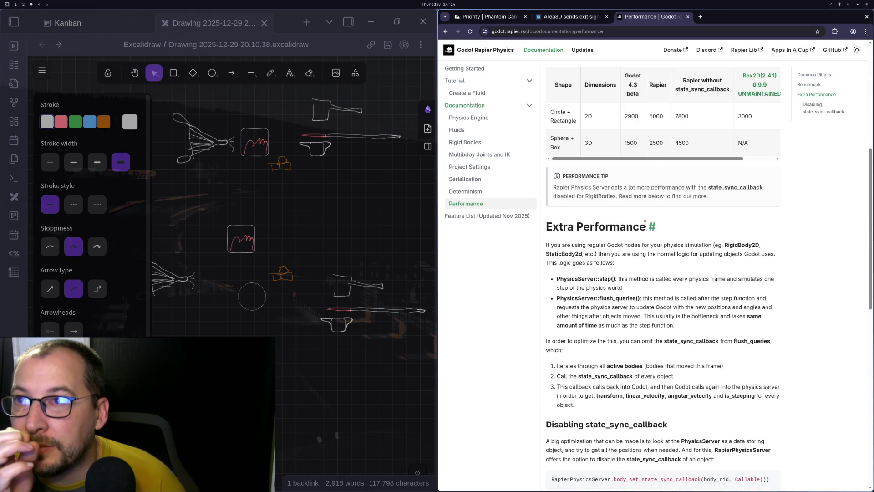
scroll(649, 226, "down", 1)
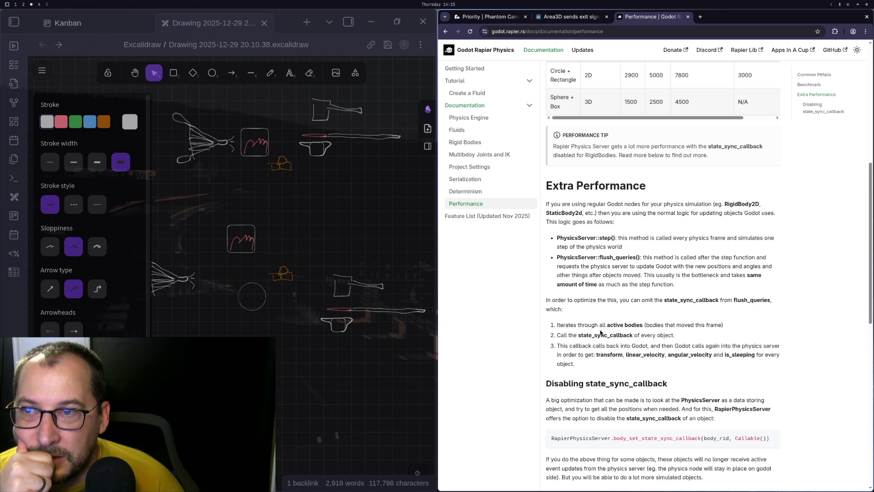
scroll(600, 332, "down", 3)
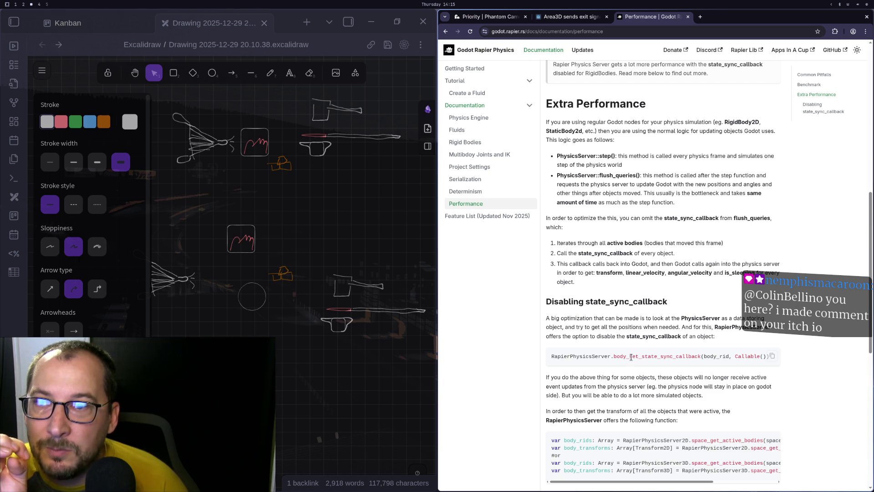
scroll(630, 356, "down", 1)
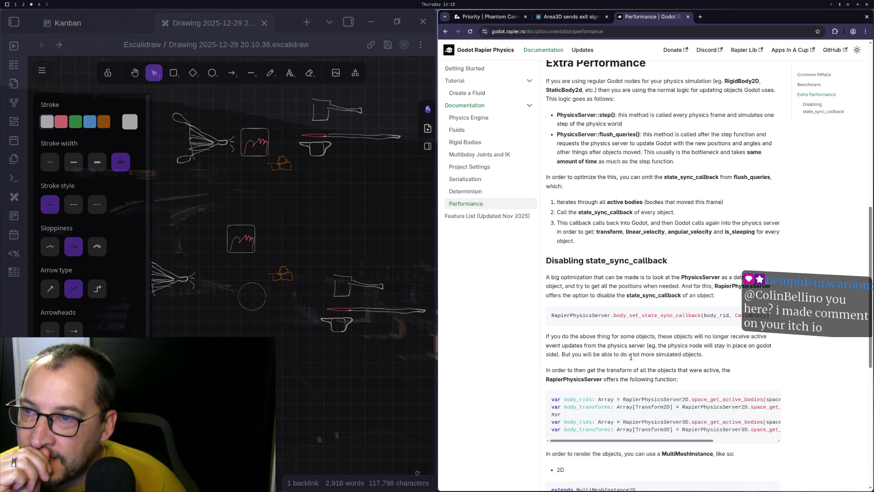
Scroll the docs to the RapierPhysicsServer.body_set_state_sync_callback snippet and select its line.
scroll(630, 356, "down", 1)
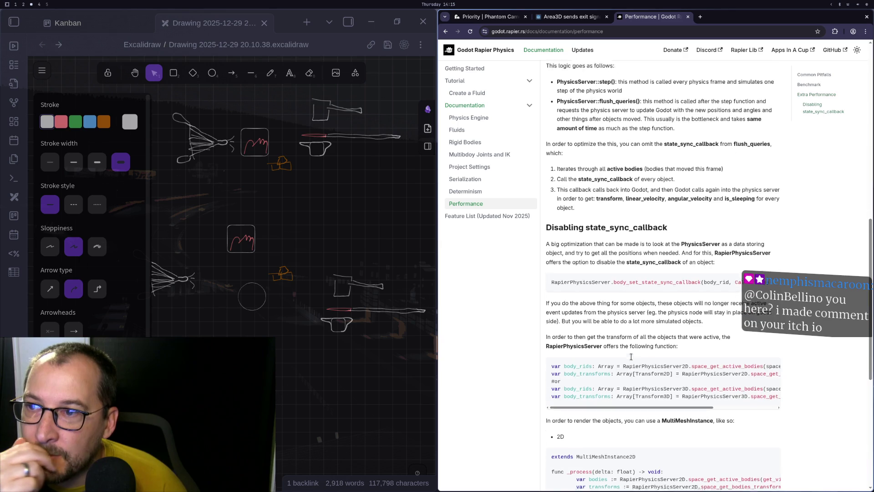
scroll(630, 357, "down", 3)
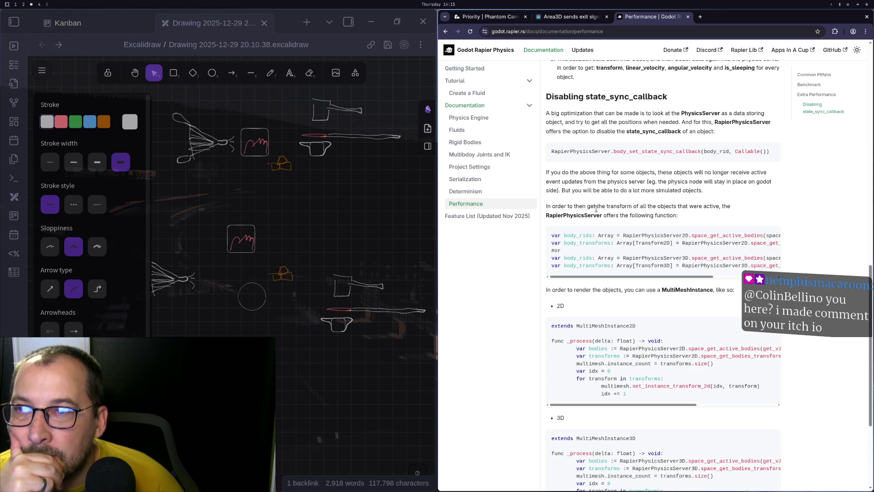
scroll(649, 237, "down", 3)
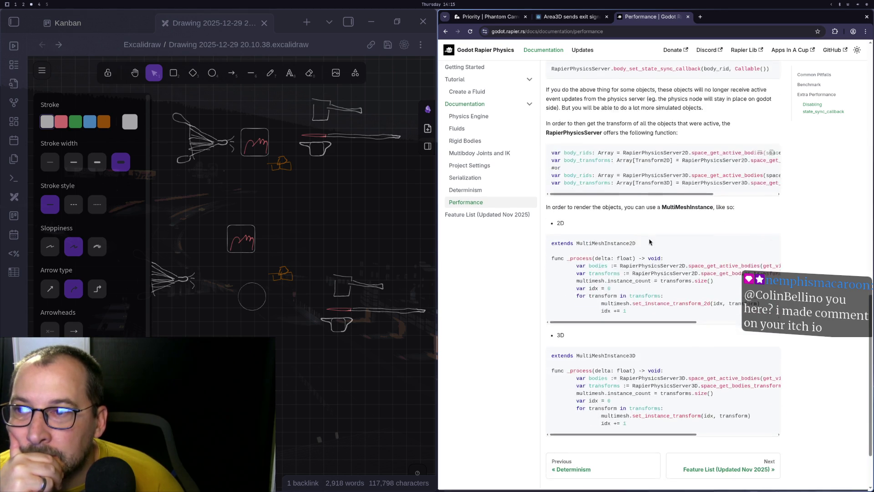
scroll(649, 242, "down", 3)
scroll(650, 235, "up", 3)
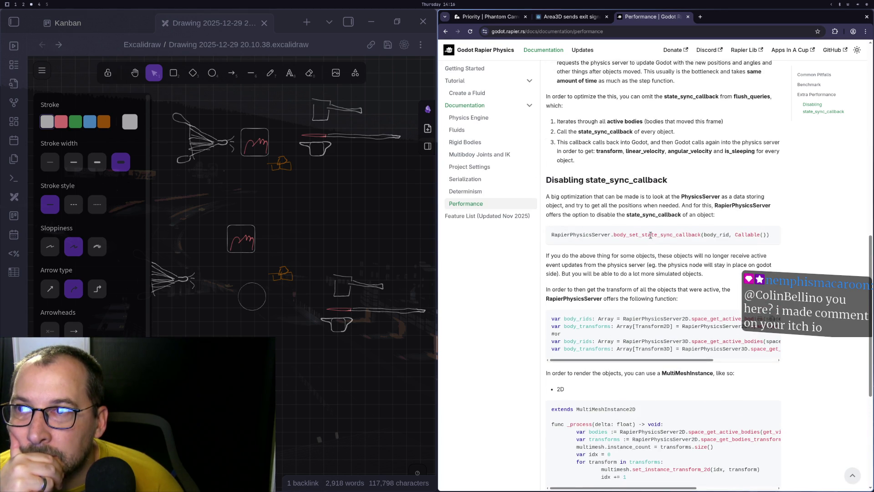
triple_click(650, 235)
left_click(651, 235)
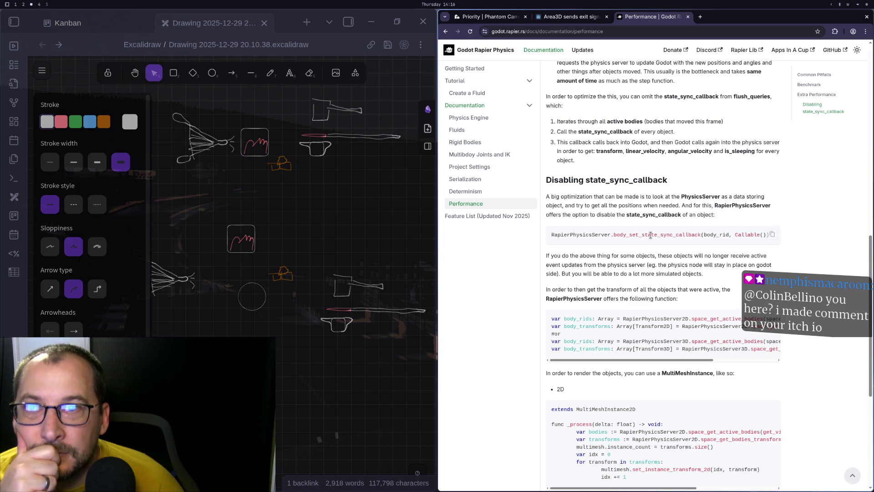
Reselect the body_set_state_sync_callback line to copy it, then bring up game.gd in the code editor.
key("super+4")
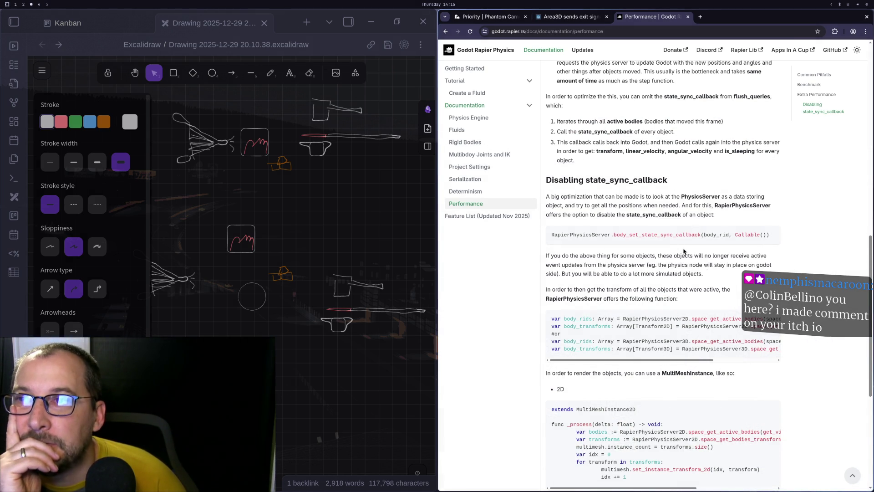
triple_click(696, 235)
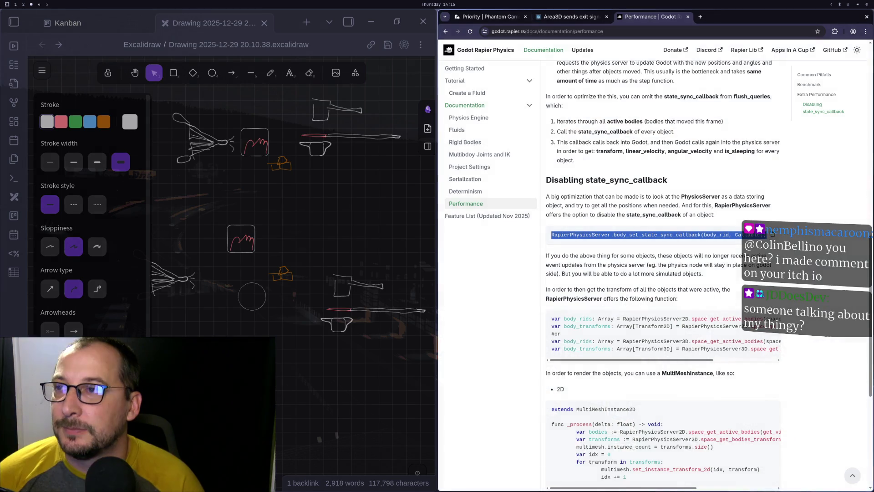
key("super+2")
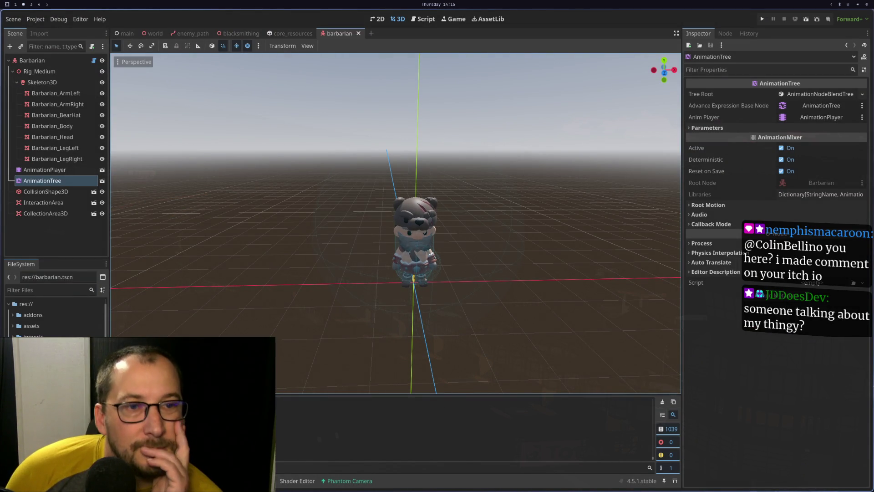
key("super+3")
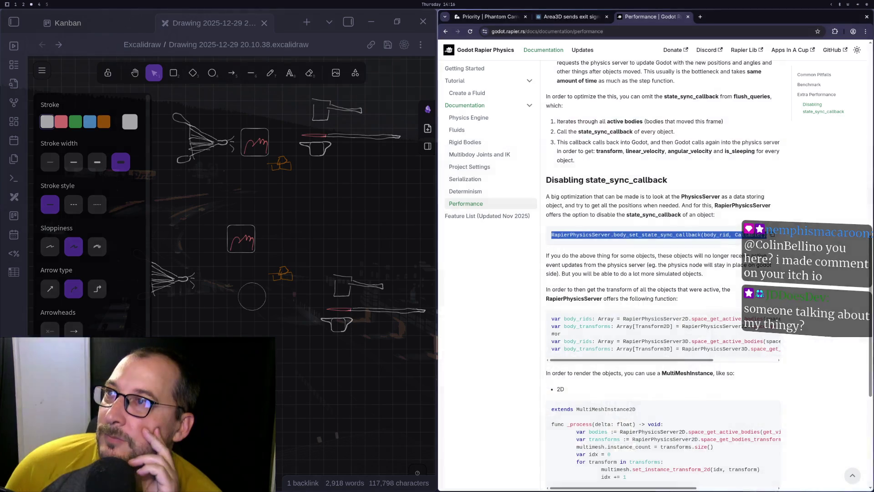
key("super+1")
Open player_controller.gd through the project file finder with the query 'player'.
key("j")
key("j")
key("j")
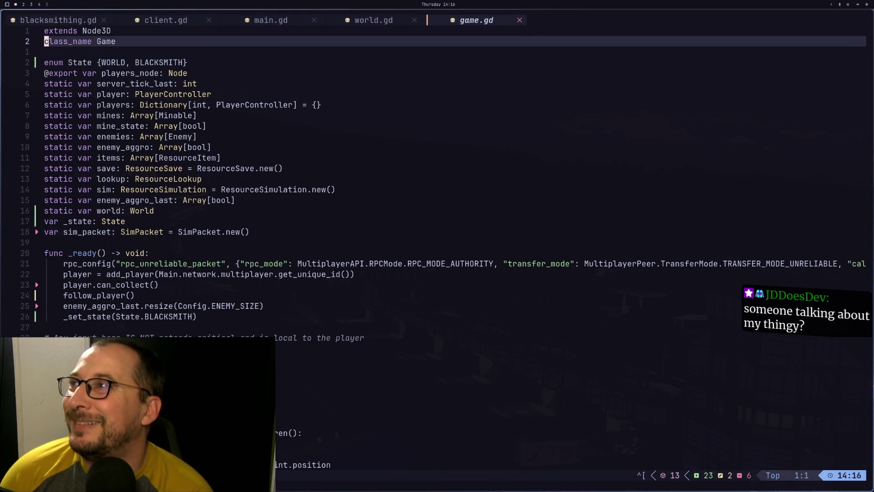
key("space")
key("f")
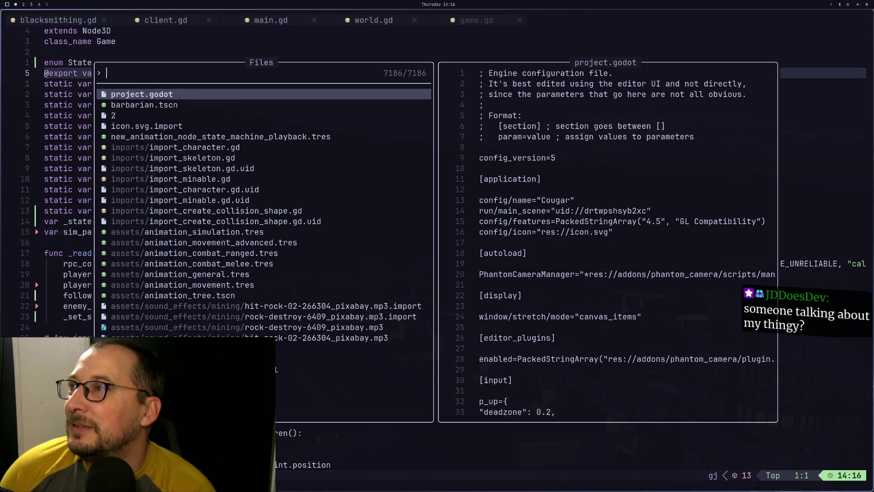
type("charc")
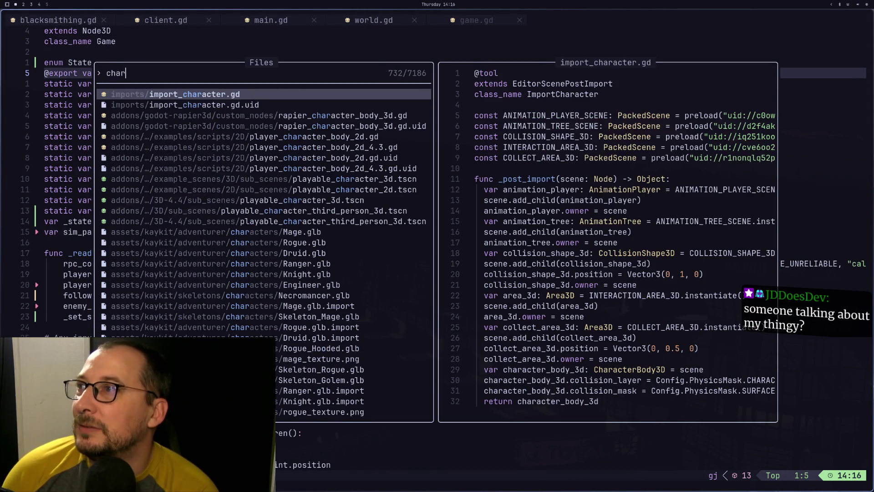
key("BackSpace")
key("BackSpace")
key("BackSpace")
type("player")
key("Return")
Paste the state-sync callback line indented under func _ready and save player_controller.gd.
key("j")
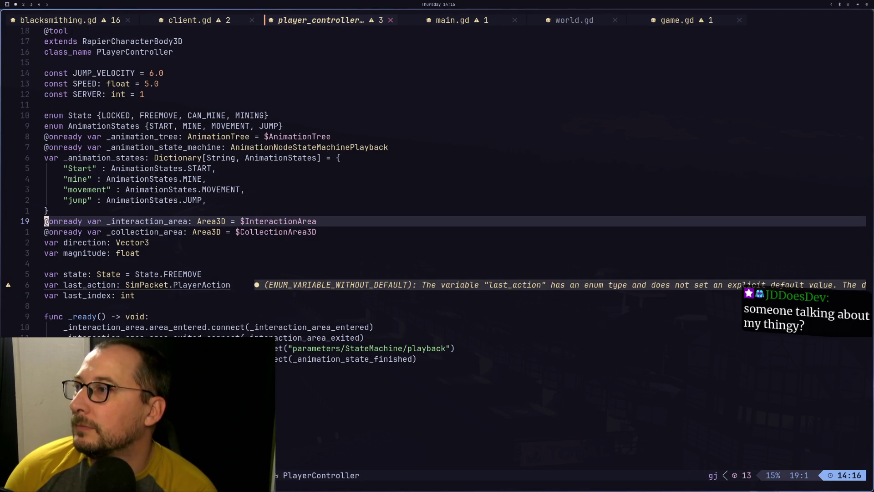
key("j")
key("j")
key("j")
key("p")
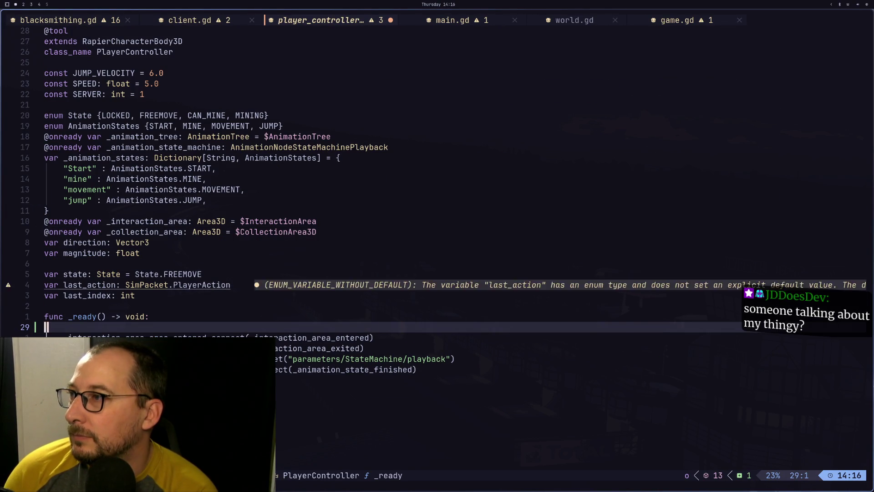
key("h")
key("h")
key("h")
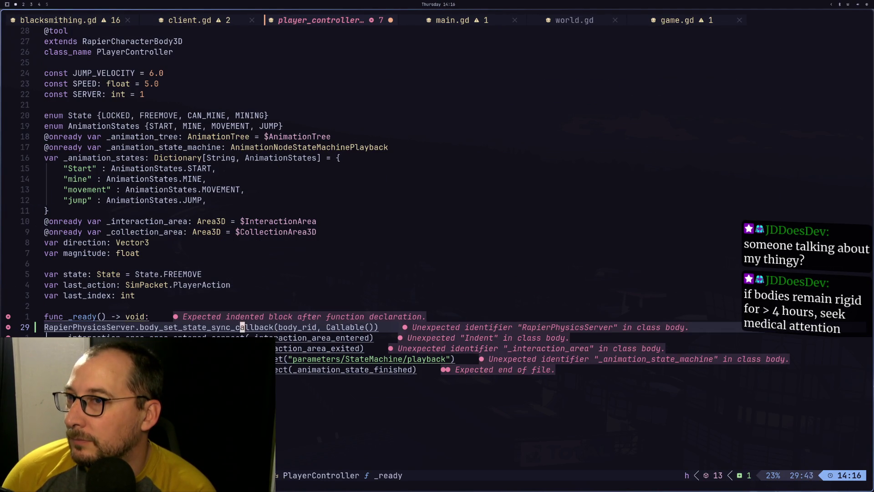
key("0")
key("i")
key("Tab")
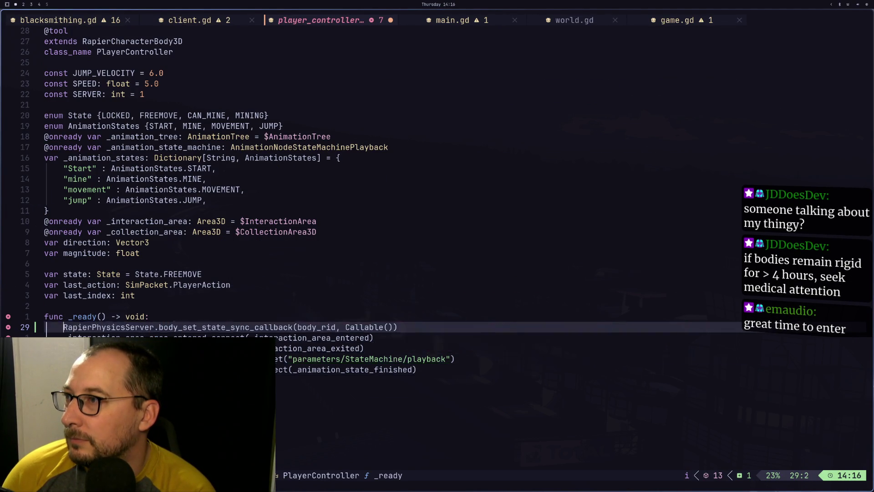
key("Escape")
key("ctrl+s")
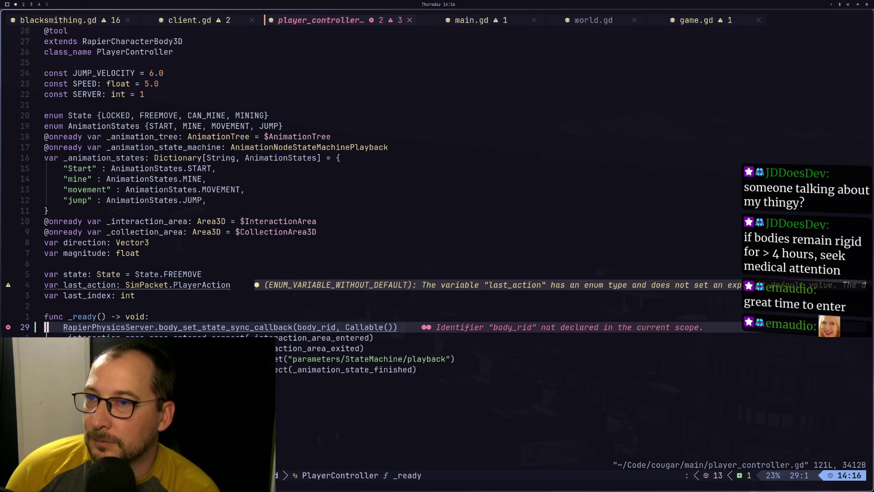
Change the callback's body_rid argument to rid.
key("l")
key("l")
key("l")
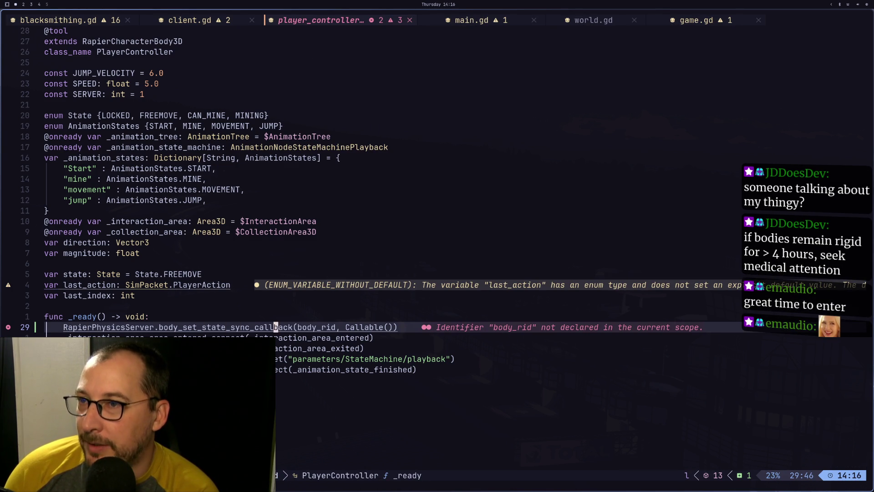
key("l")
key("l")
key("l")
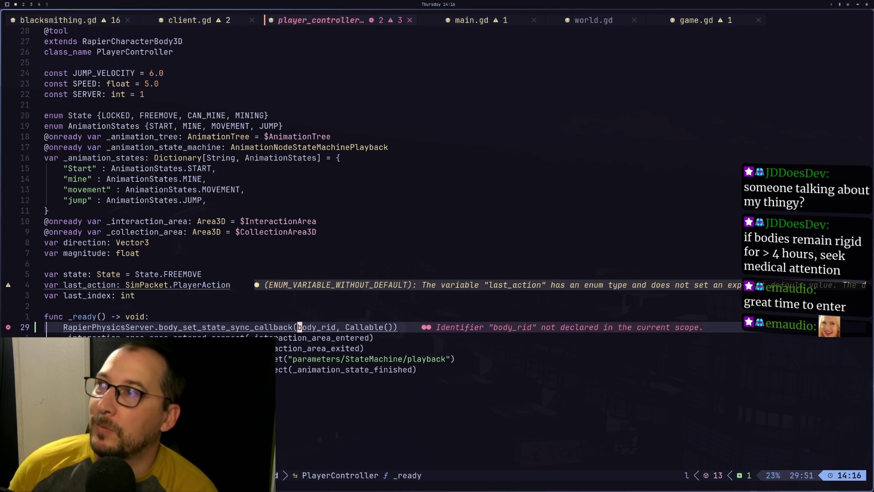
type("cwbod")
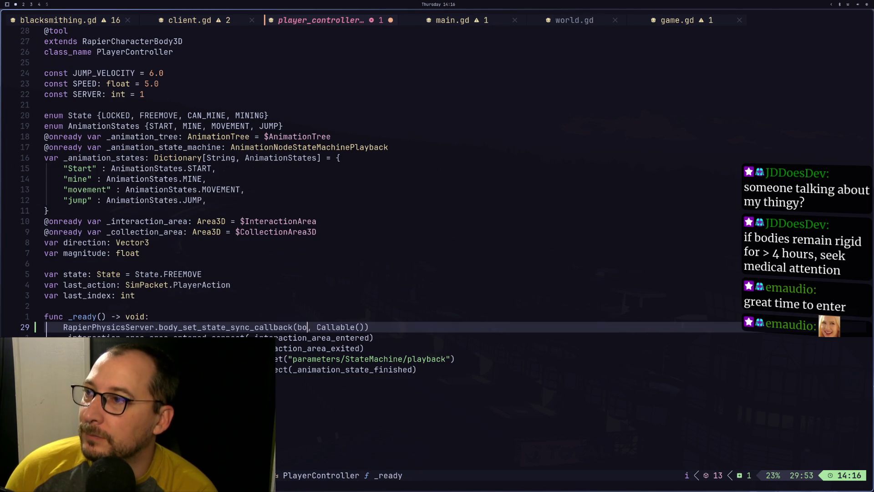
key("BackSpace")
key("BackSpace")
key("BackSpace")
type("rid")
key("Escape")
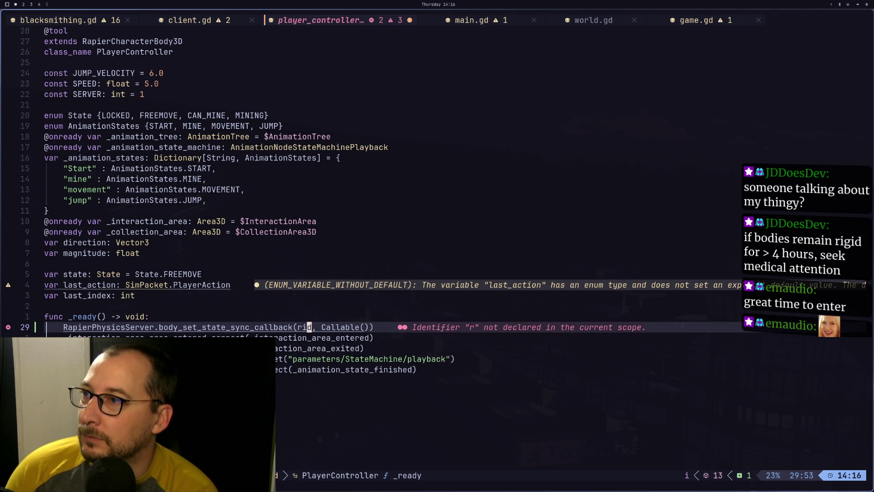
key("super+3")
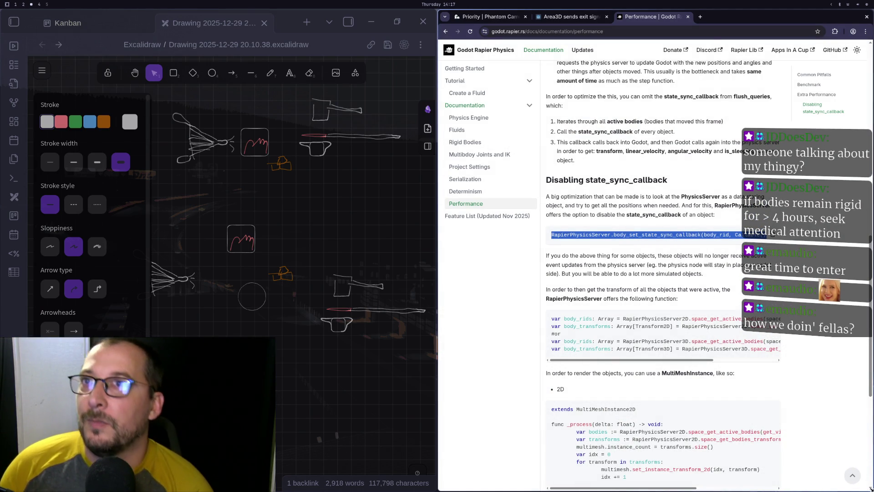
Search 'godot get body rid', open the How to get RigidBody RID? thread, and start typing get_rid().
left_click(700, 16)
type("godot get body ri")
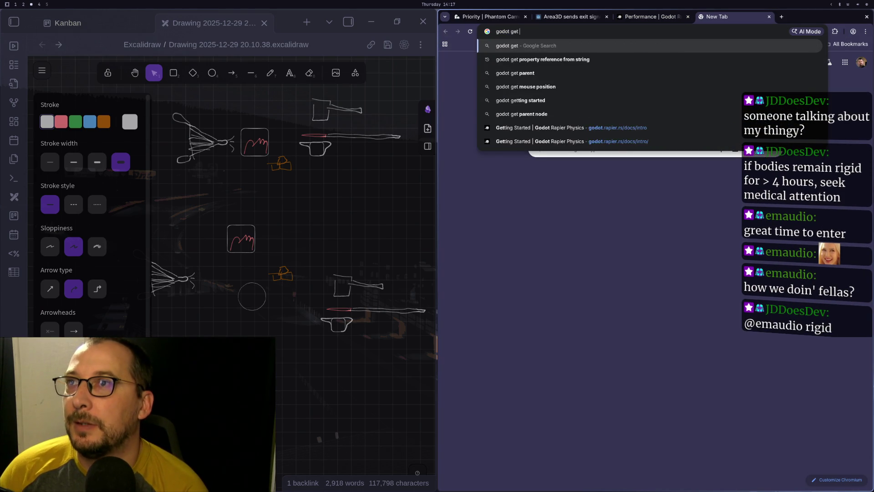
type("d")
key("Return")
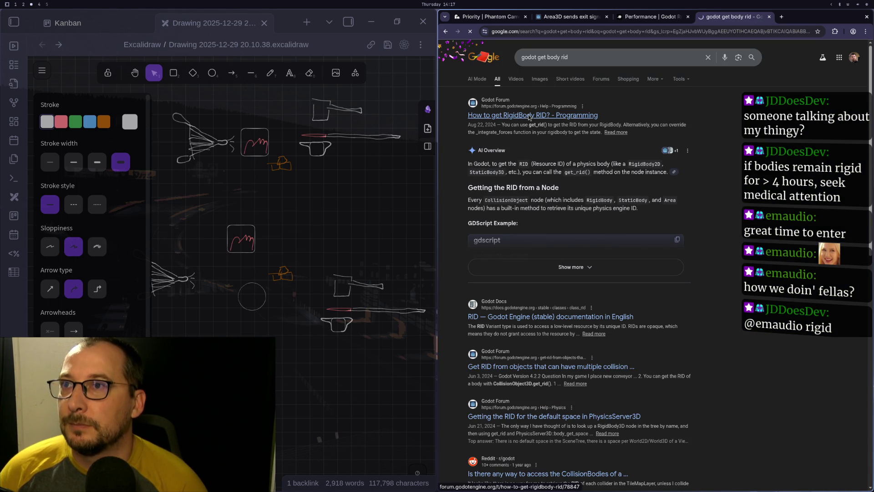
left_click(528, 115)
key("super+1")
type("get")
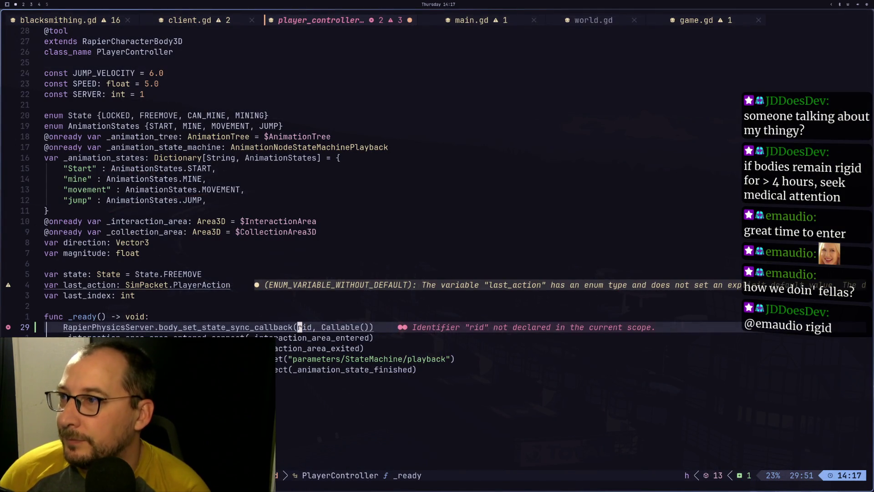
type("_rid()")
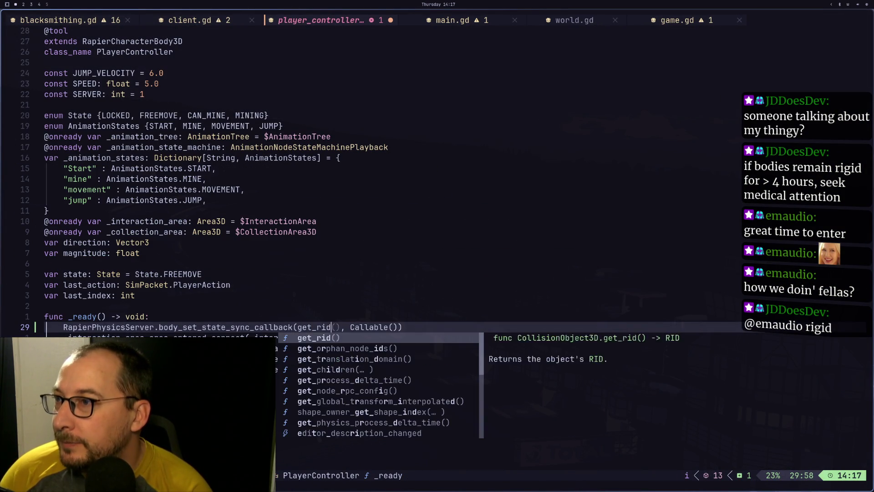
Accept get_rid() as the callback's first argument and check Godot's error output.
key("Escape")
left_click(120, 390)
key("j")
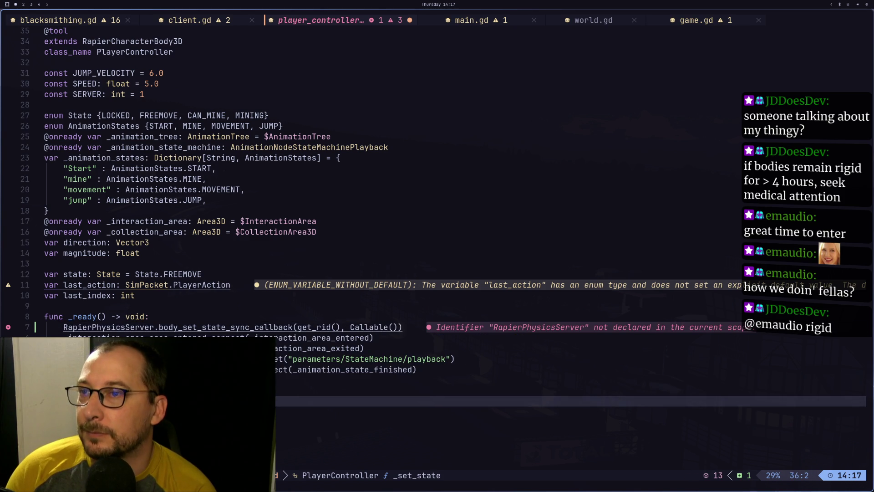
key("k")
key("k")
key("k")
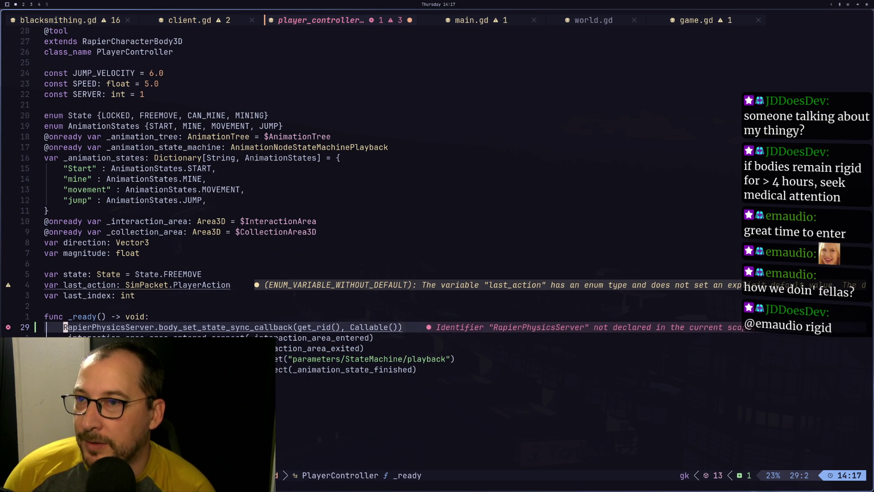
key("super+2")
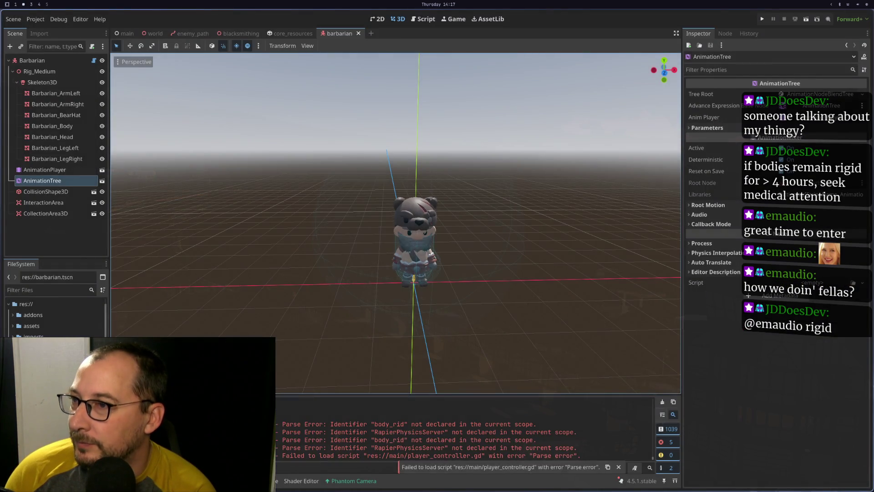
key("super+3")
key("super+1")
Undo the accidental edit to RapierPhysicsServer, then save and recheck Godot's errors.
type("d")
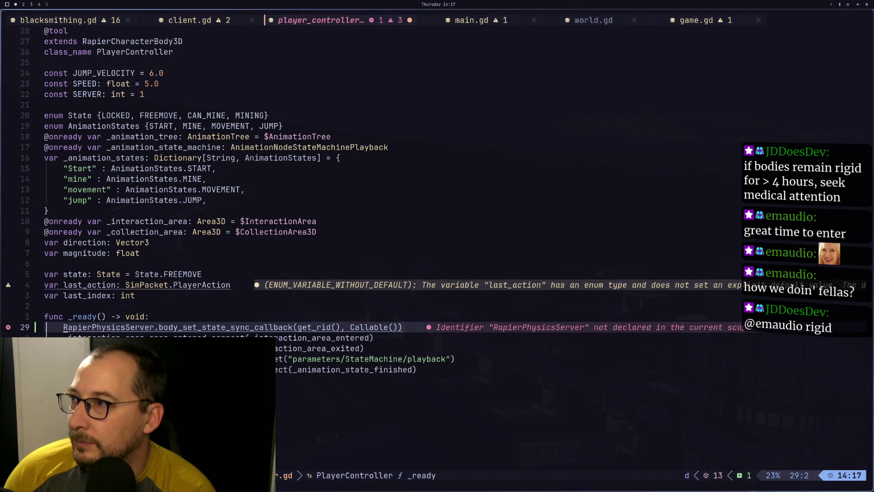
type("wiRapp")
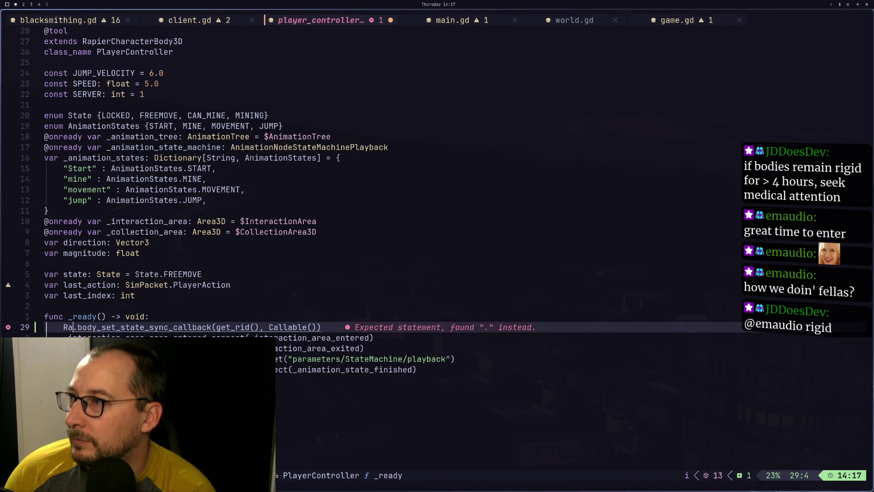
key("Escape")
key("u")
key("u")
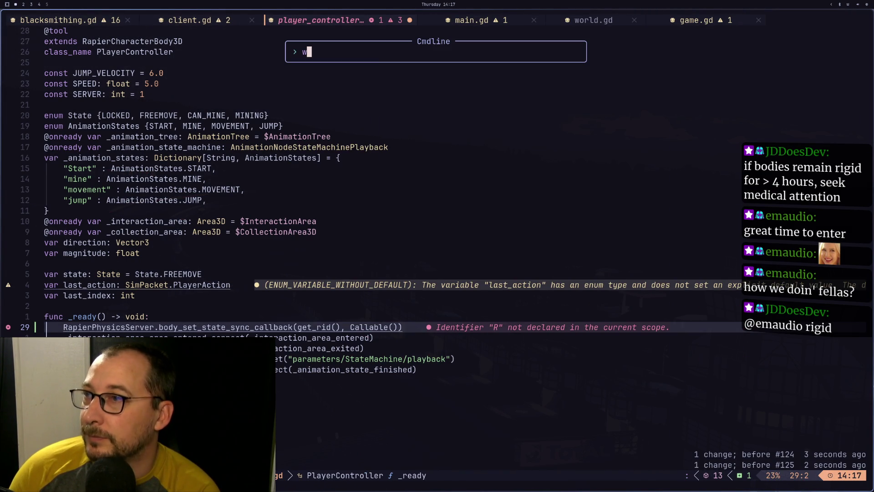
key("super+2")
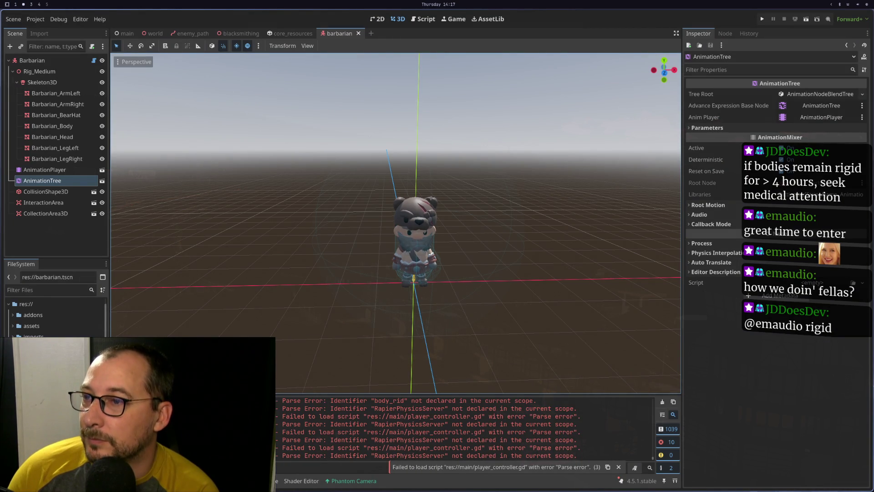
Go back from the forum to the Rapier Performance docs, then return to Godot's barbarian scene.
key("super+3")
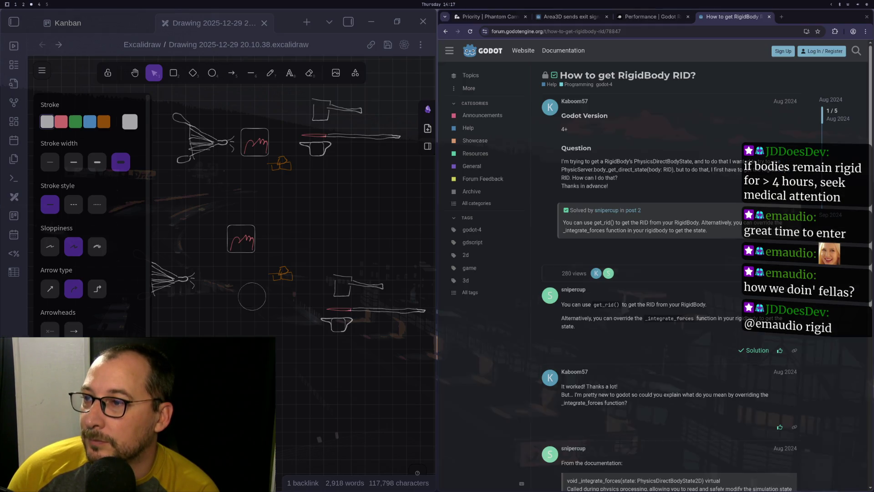
key("super+2")
key("super+3")
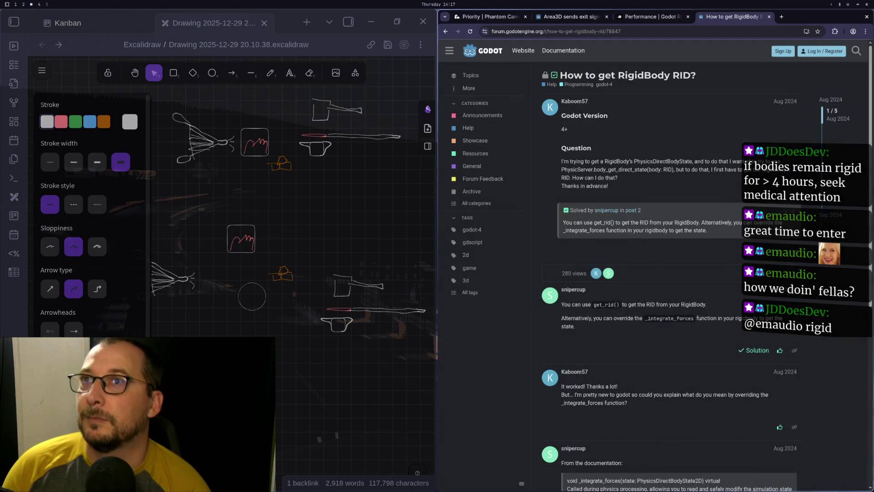
left_click(637, 18)
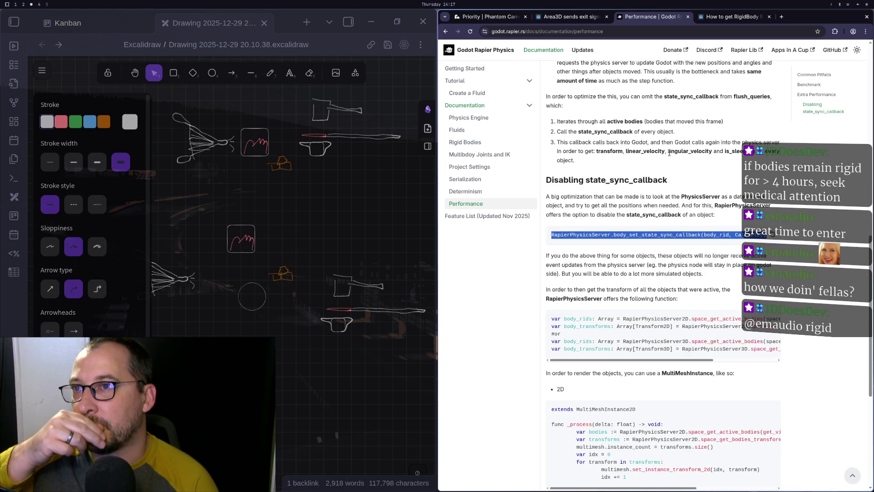
key("super+2")
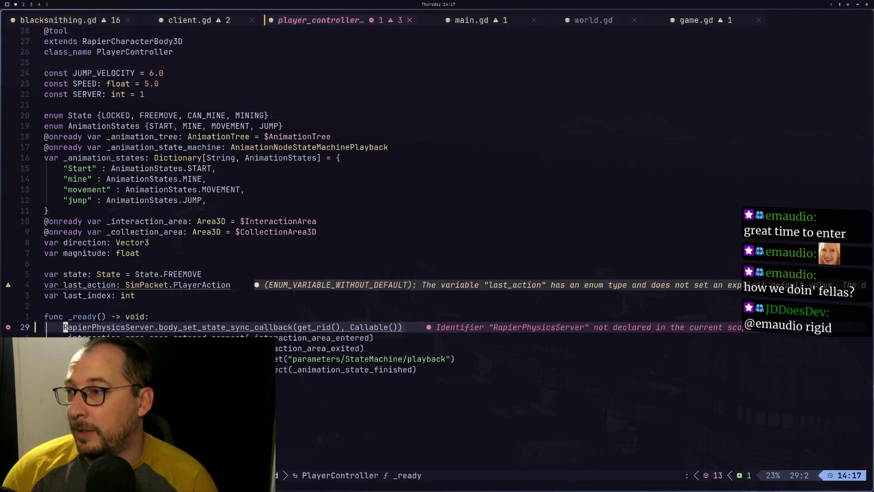
key("super+2")
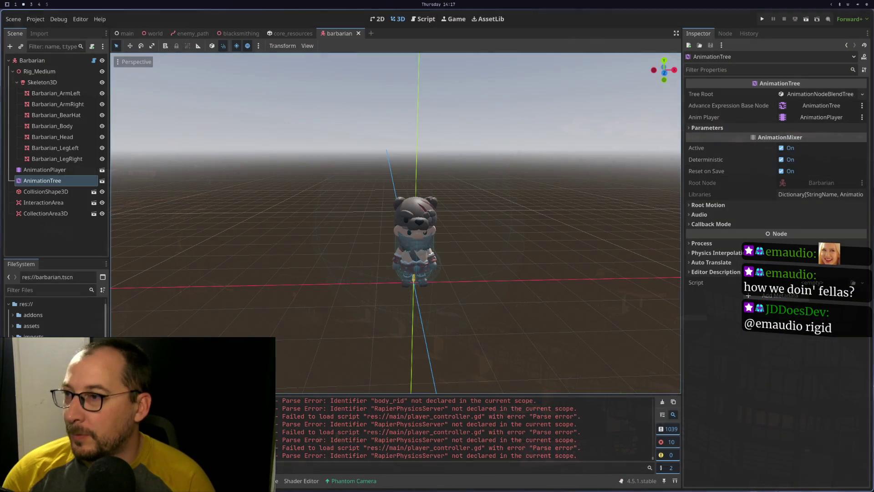
Turn off Run on Separate Thread under Physics > 3D in Project Settings.
left_click(36, 19)
left_click(46, 30)
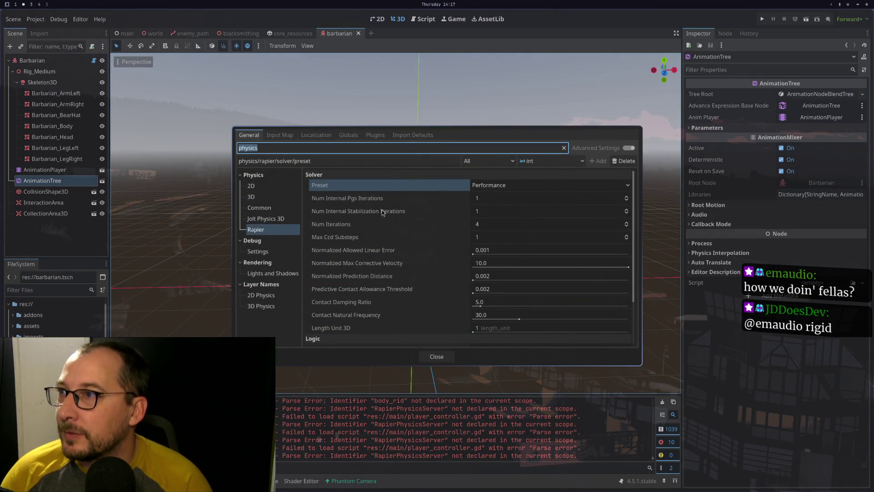
left_click(282, 197)
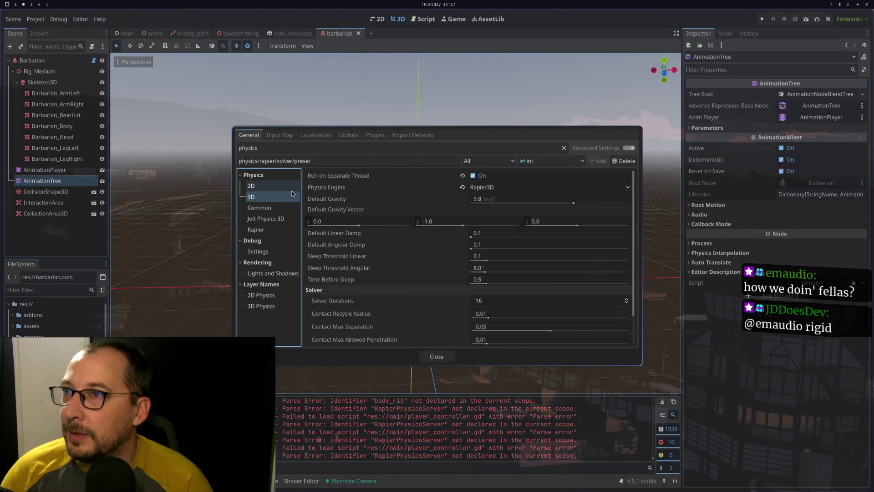
mouse_move(339, 186)
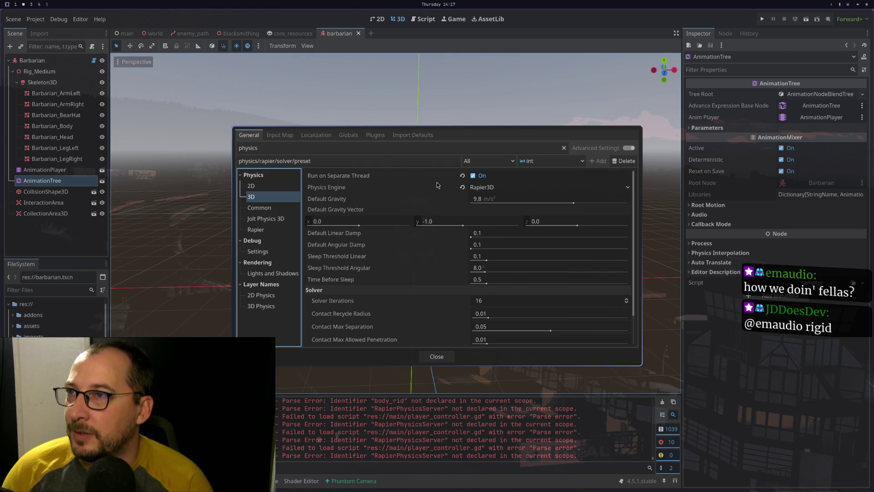
left_click(473, 176)
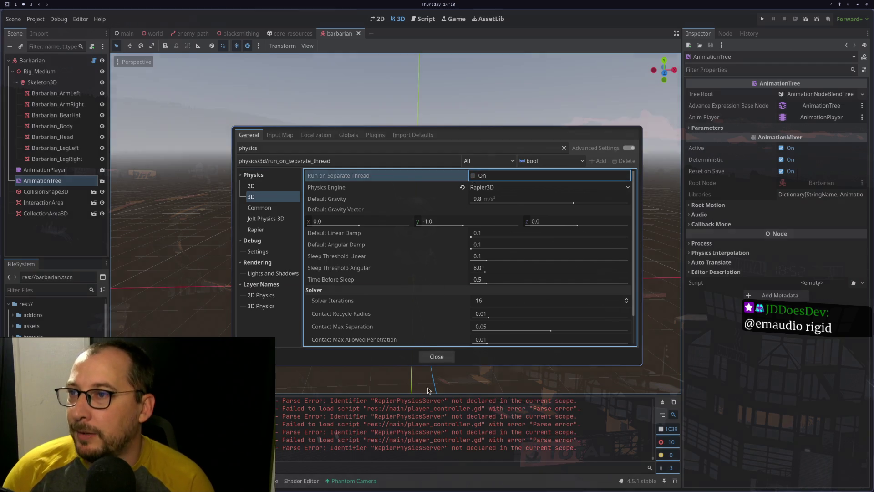
key("super+1")
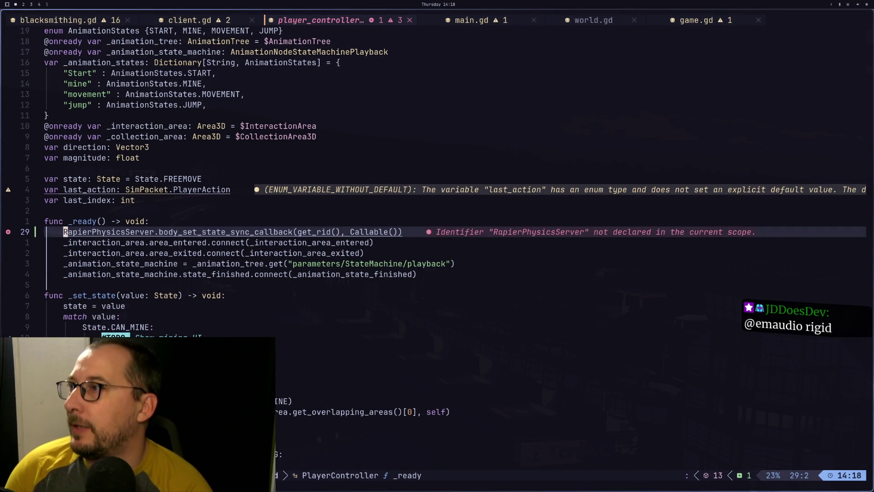
type("w")
Run the project to test with threaded 3D physics off, then stop it.
key("super+2")
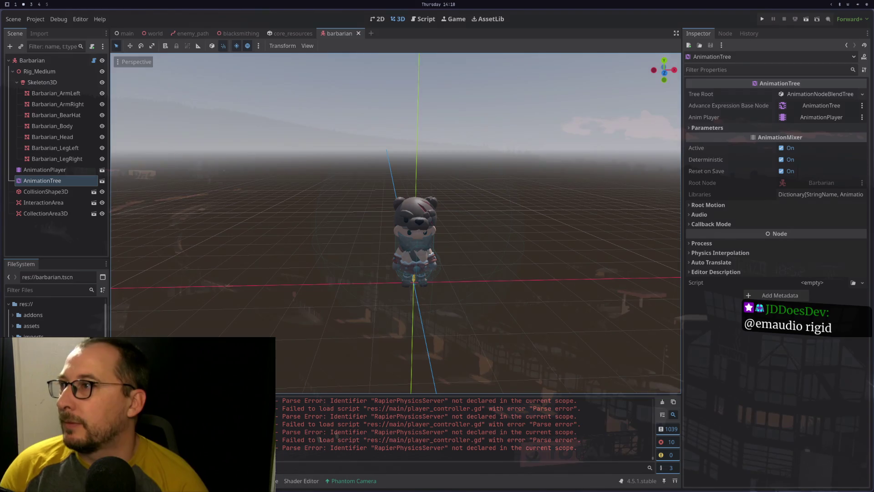
left_click(763, 20)
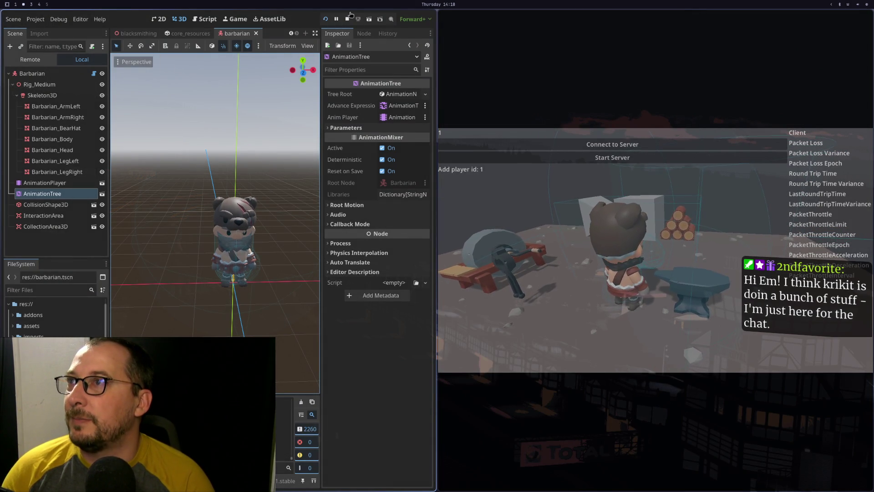
left_click(346, 19)
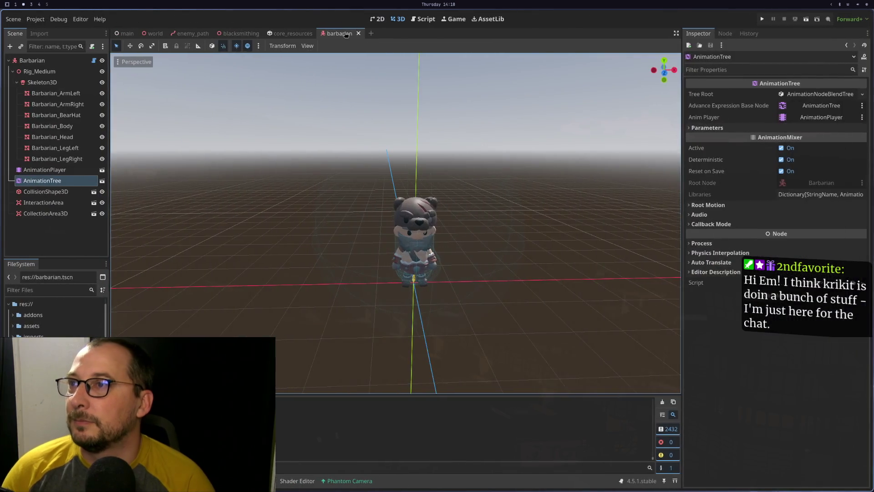
key("super+3")
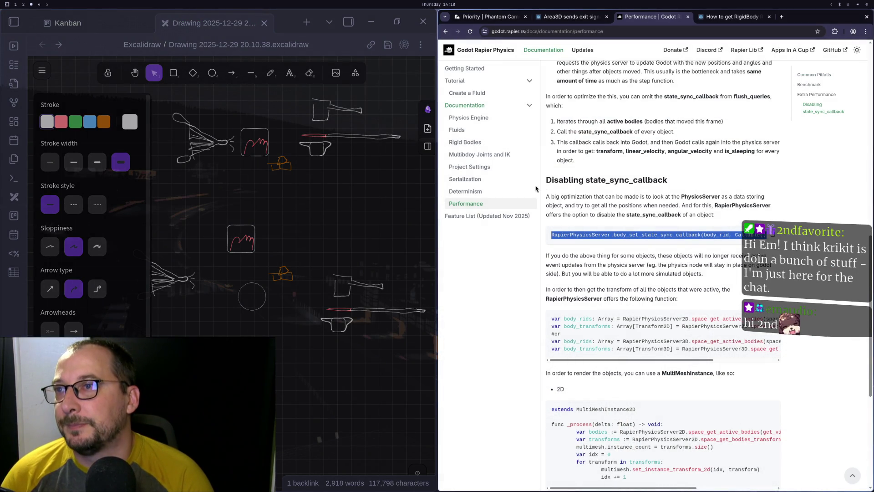
Read through the Determinism page of the Godot Rapier Physics docs.
left_click(529, 191)
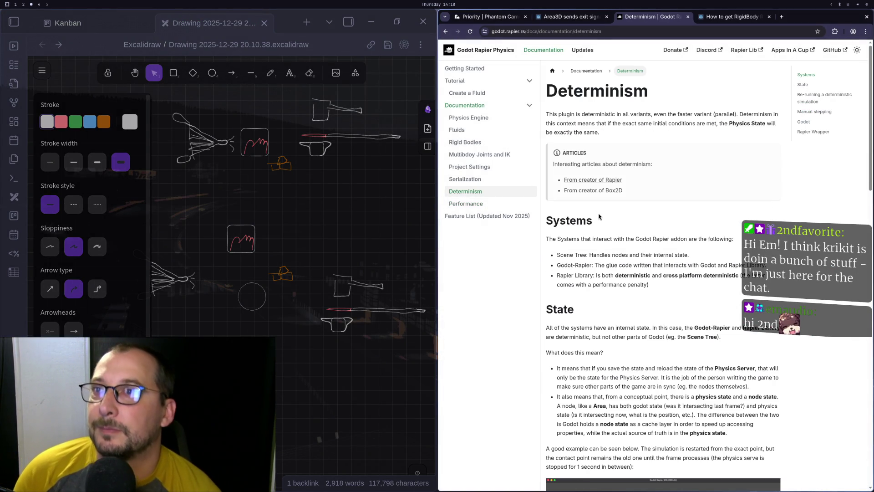
scroll(568, 208, "down", 1)
scroll(611, 188, "up", 1)
scroll(610, 187, "down", 5)
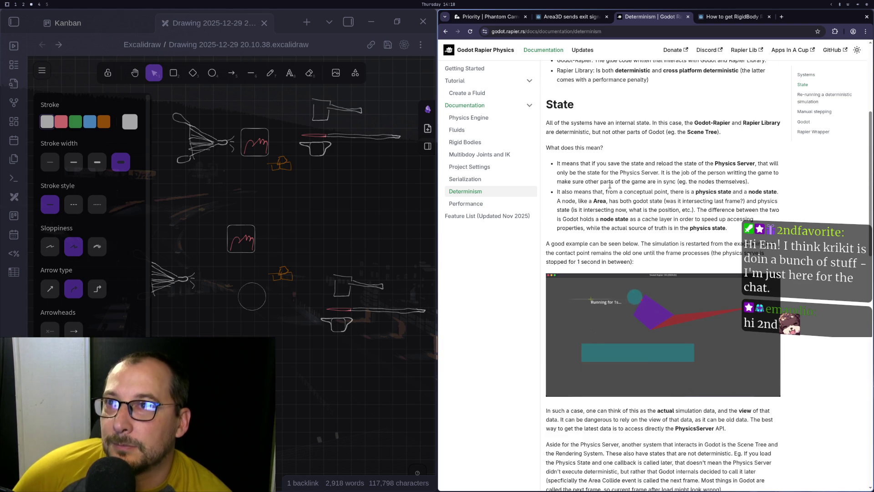
scroll(609, 185, "down", 10)
scroll(610, 188, "down", 1)
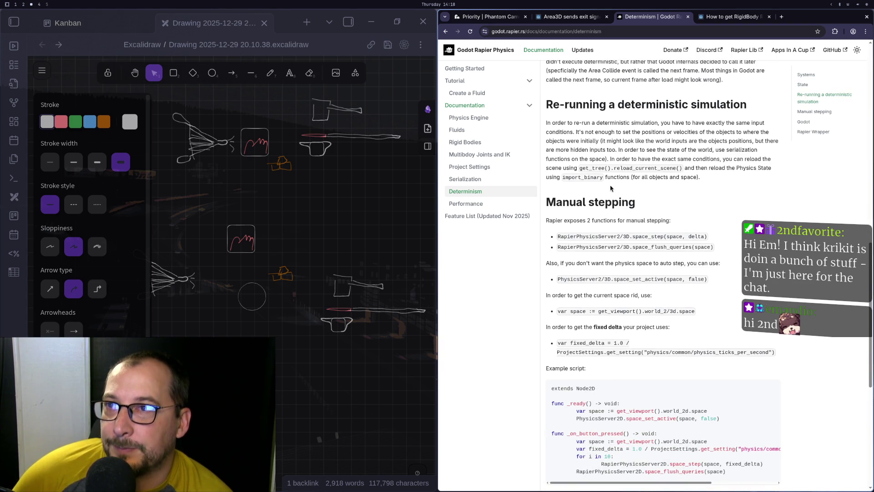
scroll(610, 188, "down", 5)
scroll(611, 188, "down", 3)
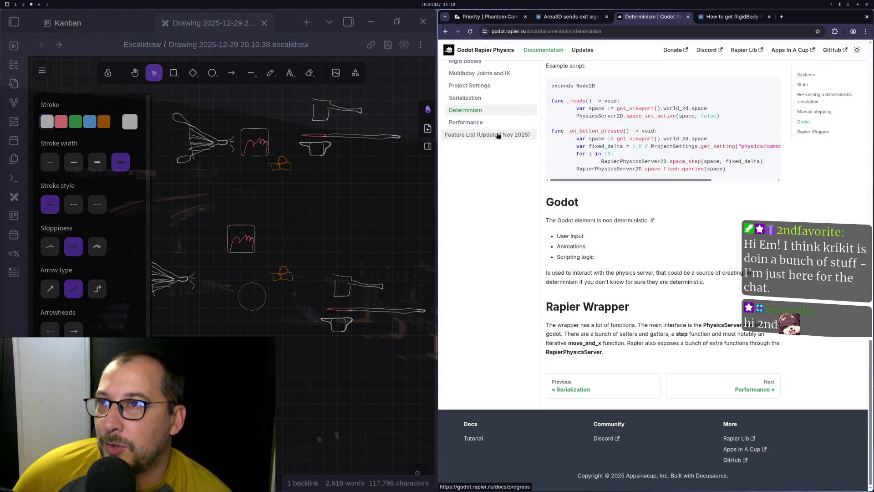
Read the Performance page down to Disabling state_sync_callback, then return to the player controller code.
left_click(483, 125)
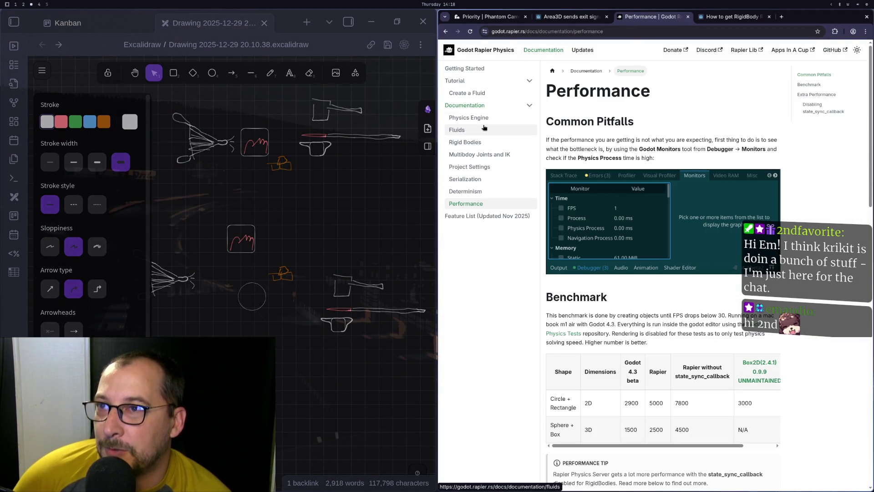
scroll(624, 221, "down", 6)
scroll(622, 221, "down", 4)
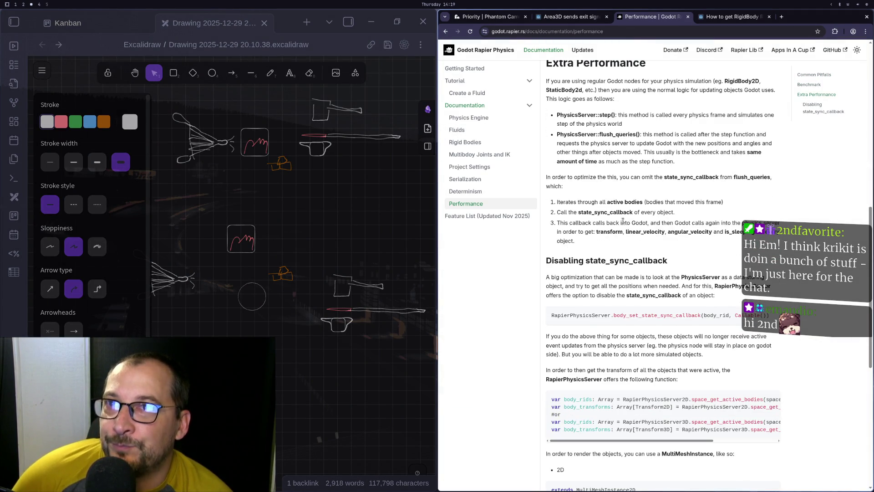
scroll(623, 221, "down", 7)
scroll(623, 223, "up", 5)
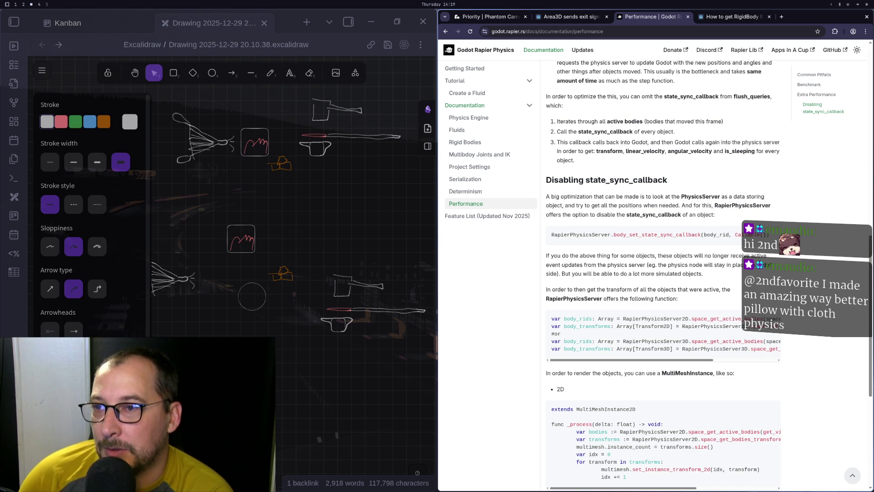
key("super+1")
Uncomment line 29, rename the class to RapierPhysicsServer3D, and save with :w.
key("x")
key("w")
key("w")
key("w")
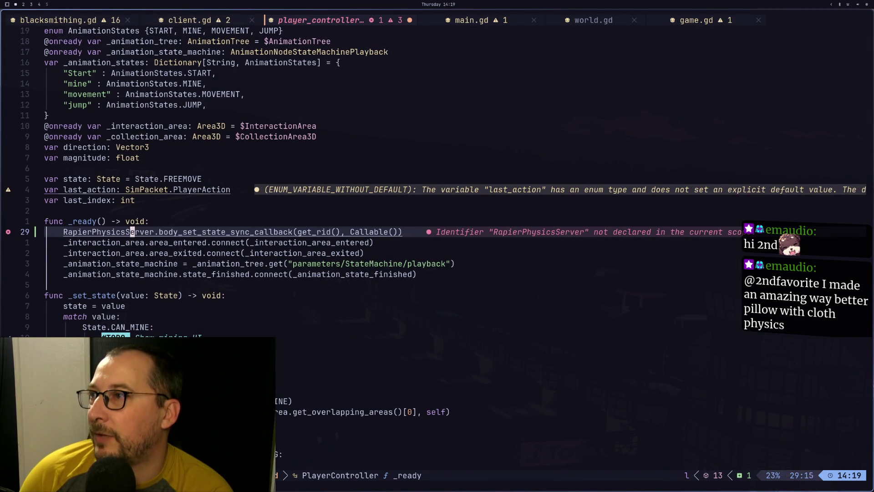
type("i")
type("3D")
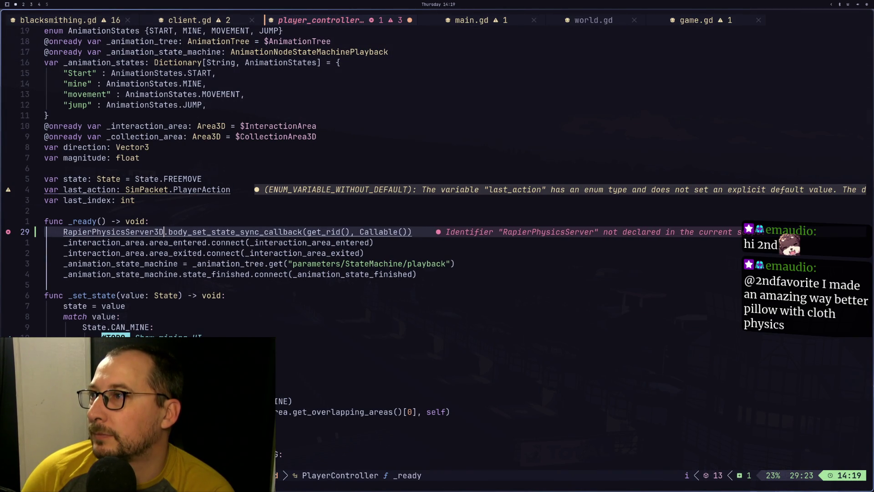
key("Escape")
key("j")
key("colon")
key("w")
key("Return")
Replace the state-sync callback method name with body_set_extra_param from the completion list.
key("h")
key("h")
key("h")
key("k")
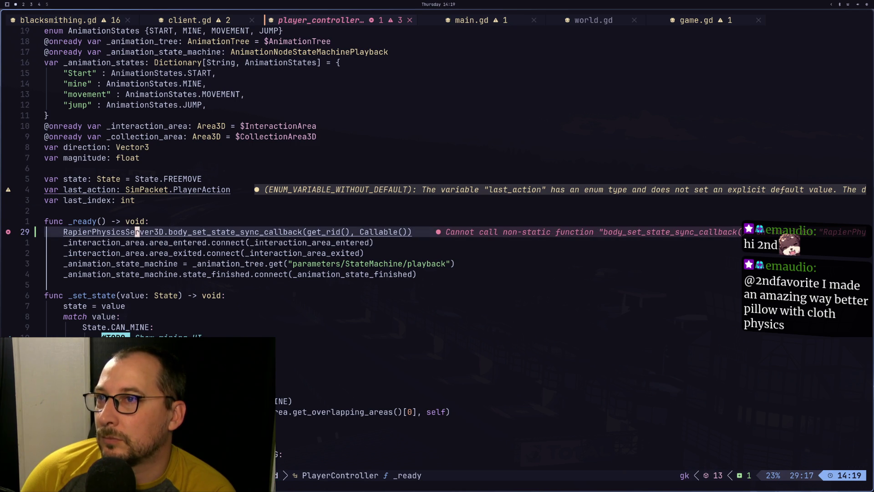
key("l")
key("l")
key("l")
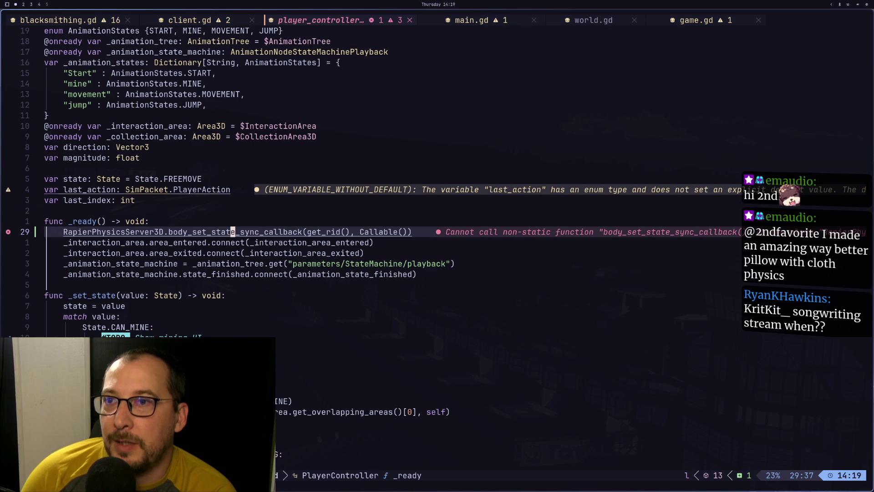
key("l")
key("l")
key("l")
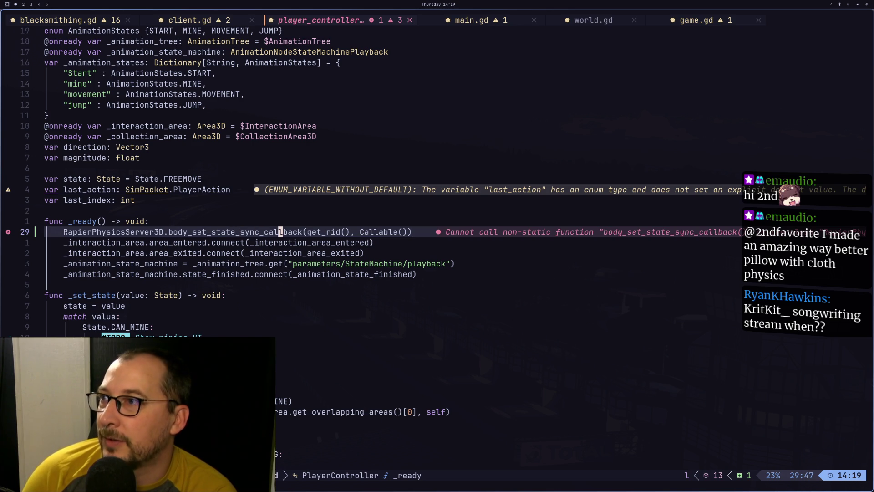
key("l")
key("l")
key("l")
key("l")
key("i")
key("Escape")
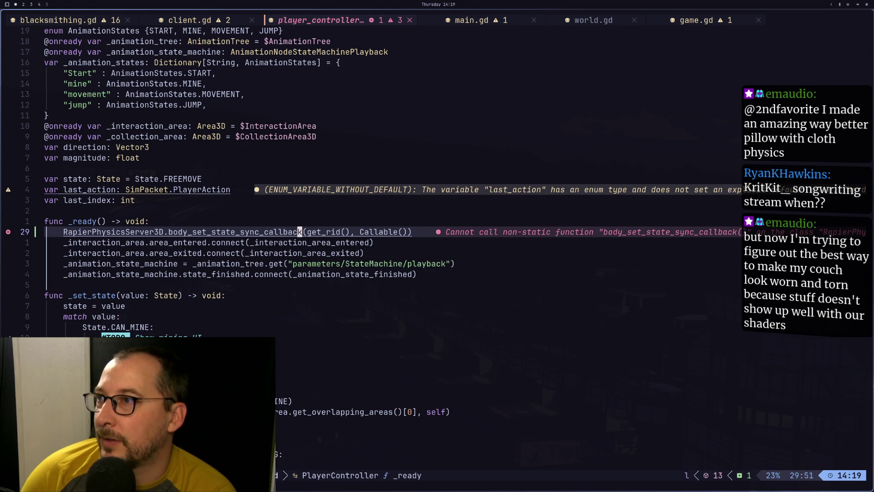
key("a")
key("BackSpace")
key("BackSpace")
key("BackSpace")
key("BackSpace")
key("BackSpace")
key("BackSpace")
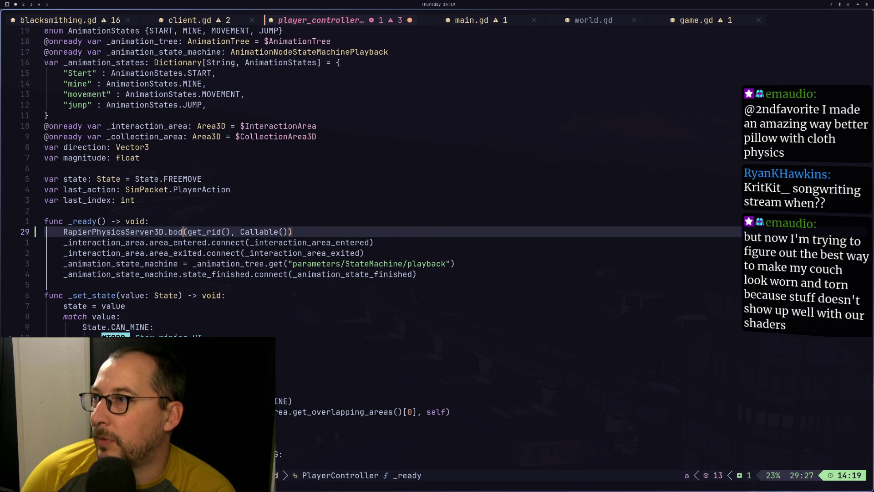
type("o")
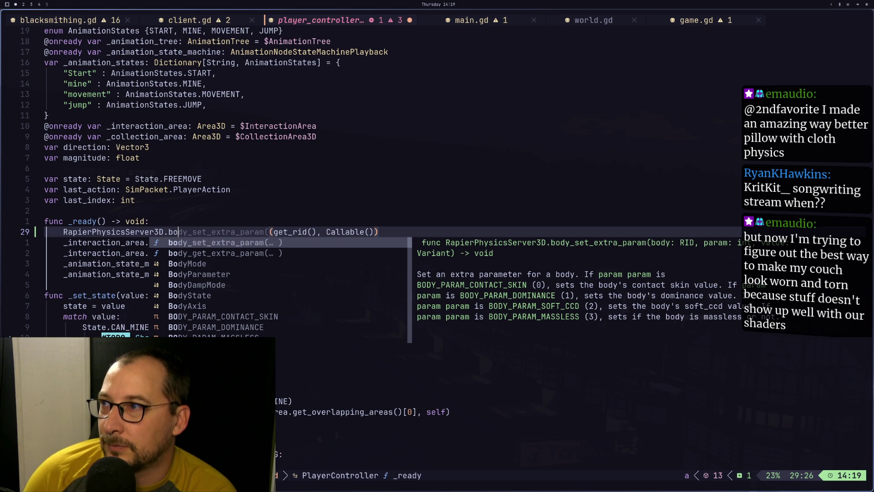
key("Return")
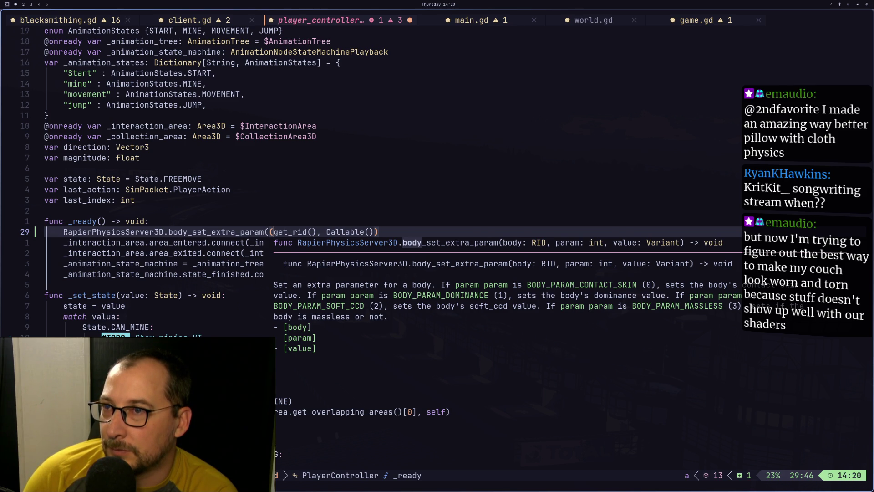
Remove the duplicated opening parenthesis before get_rid, then go back to the Rapier docs.
key("Escape")
key("l")
key("l")
key("l")
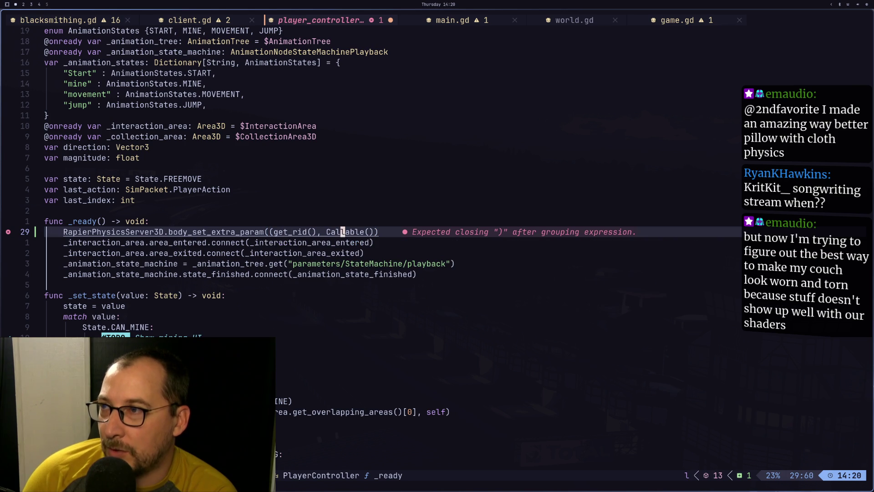
key("h")
key("h")
key("h")
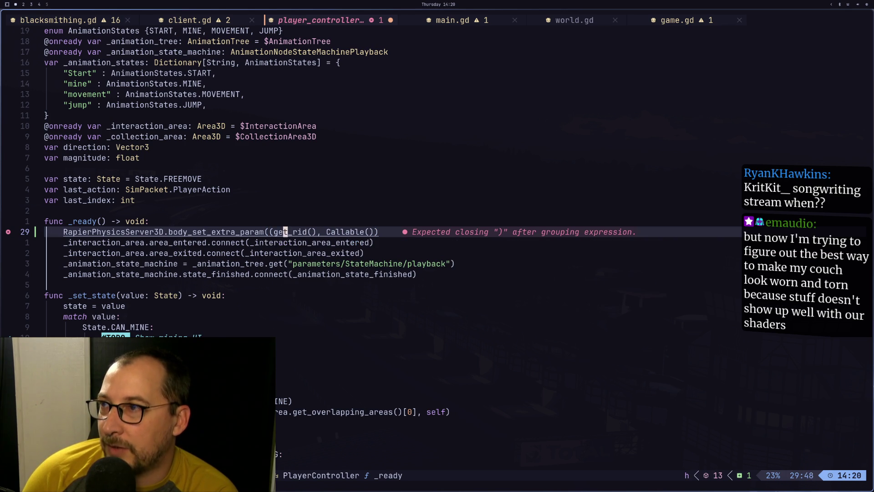
key("i")
key("BackSpace")
key("Escape")
key("super+3")
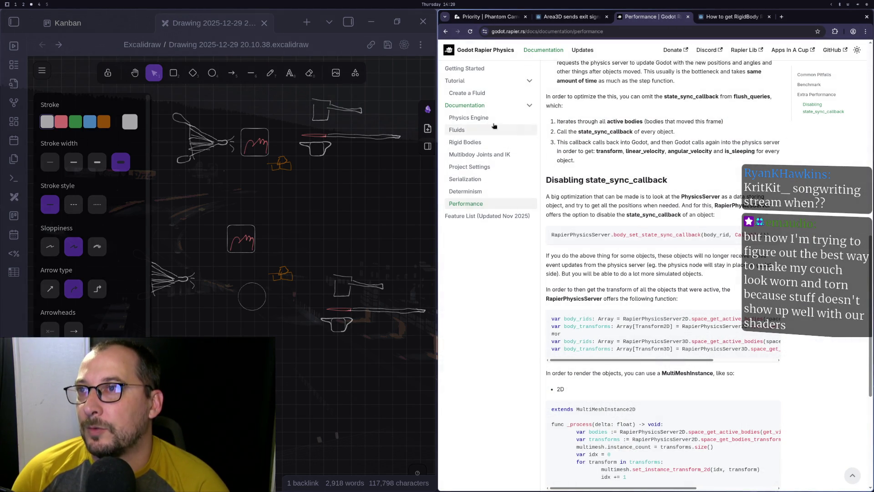
Skim the Getting Started page, then go through Performance to the Project Settings page.
left_click(498, 73)
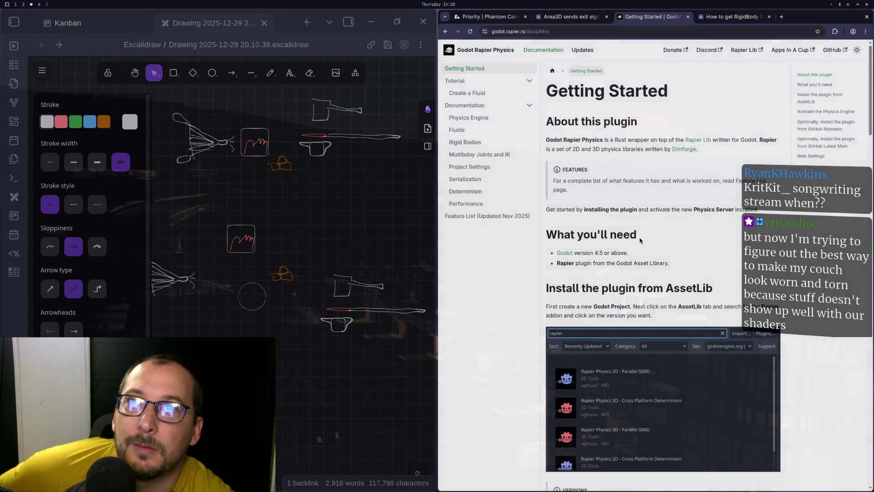
scroll(683, 150, "down", 15)
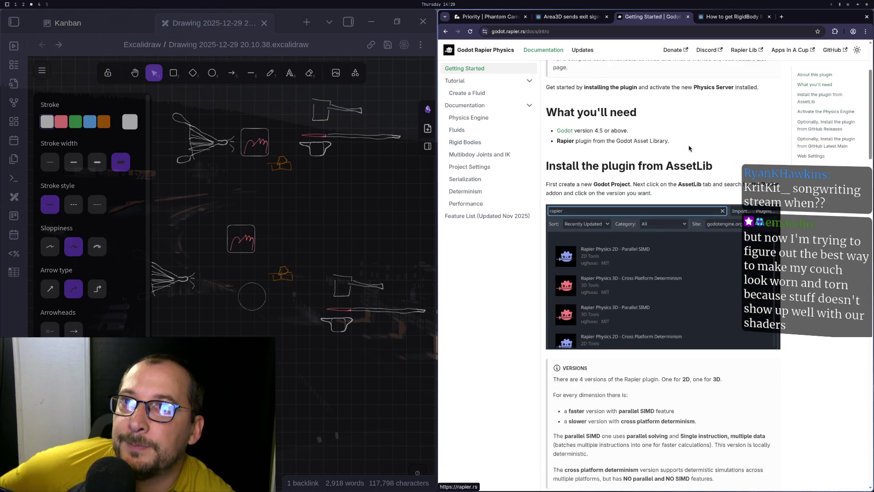
scroll(667, 156, "down", 8)
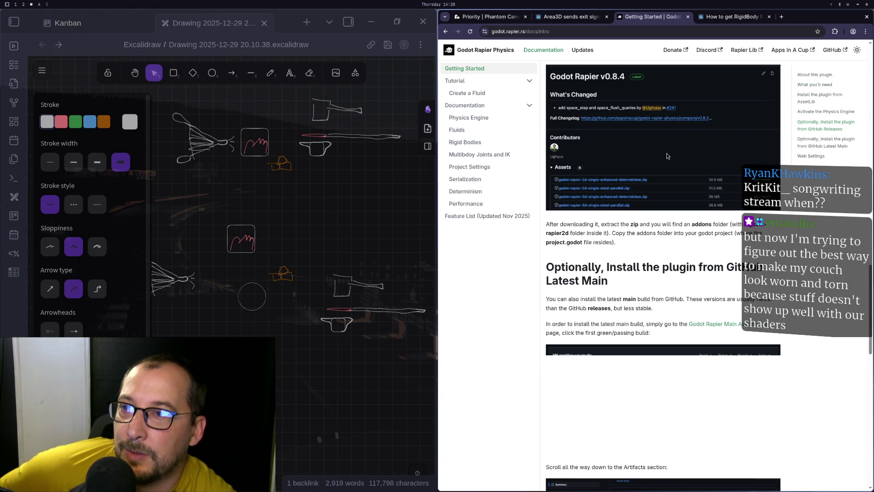
scroll(667, 156, "down", 15)
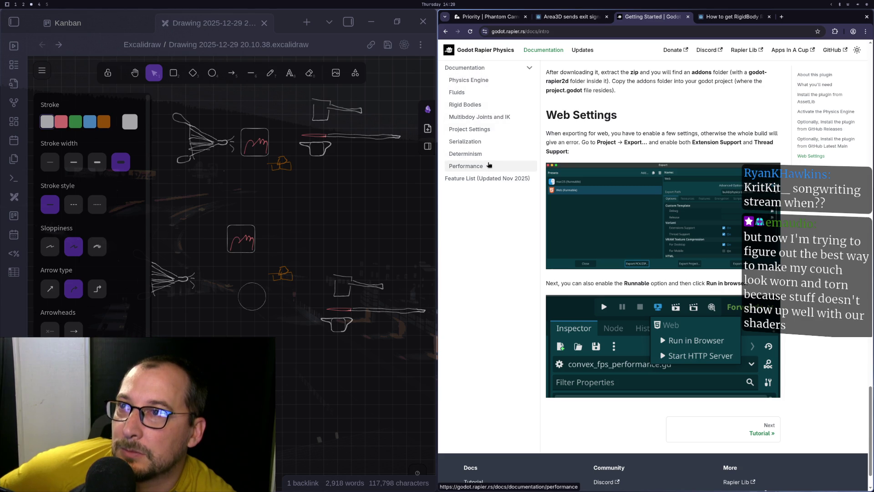
left_click(489, 165)
left_click(485, 172)
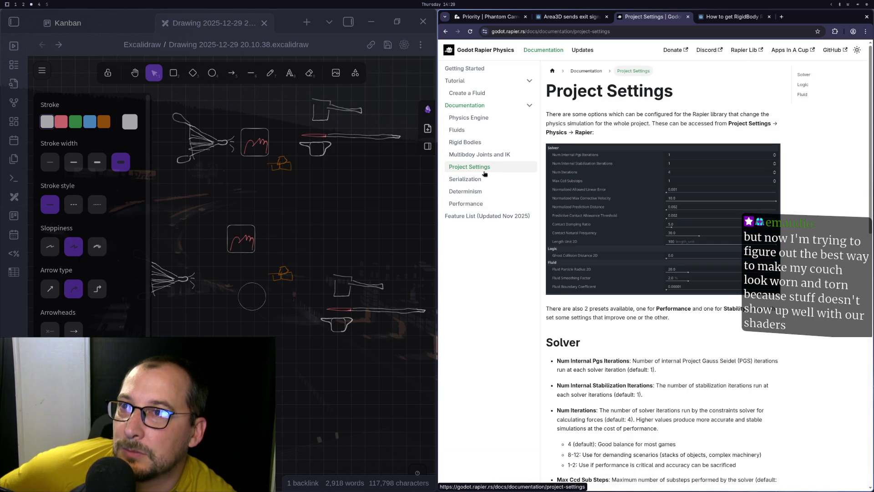
scroll(690, 264, "down", 15)
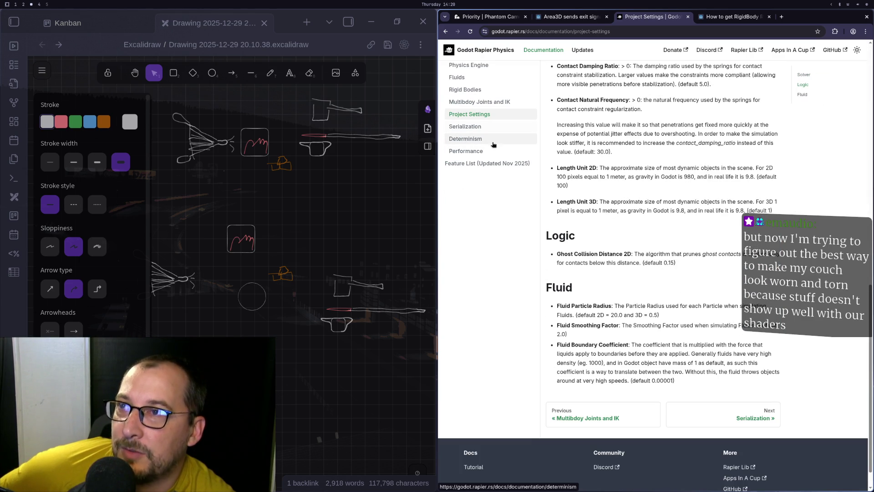
scroll(620, 237, "up", 2)
scroll(619, 237, "up", 6)
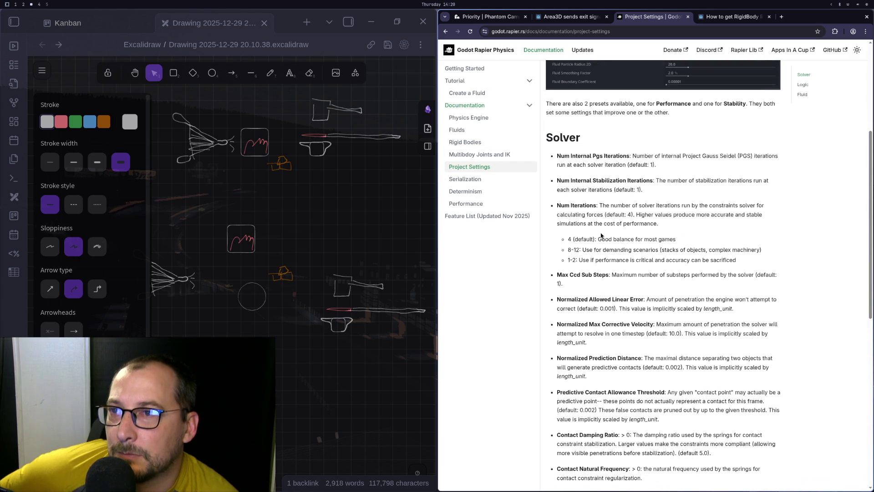
scroll(601, 235, "down", 2)
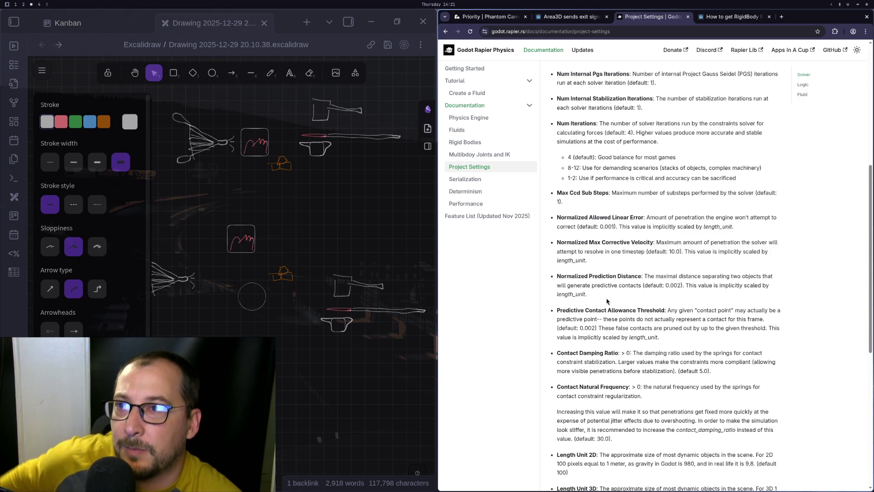
scroll(609, 287, "down", 3)
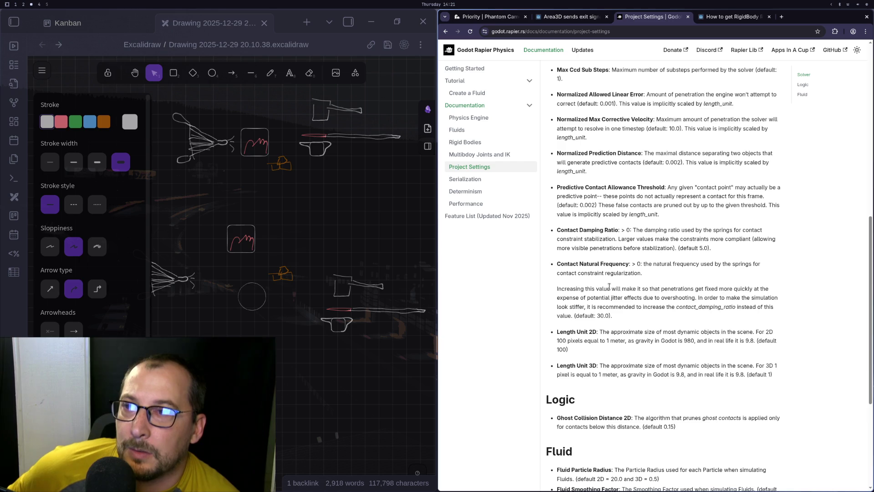
scroll(609, 286, "down", 2)
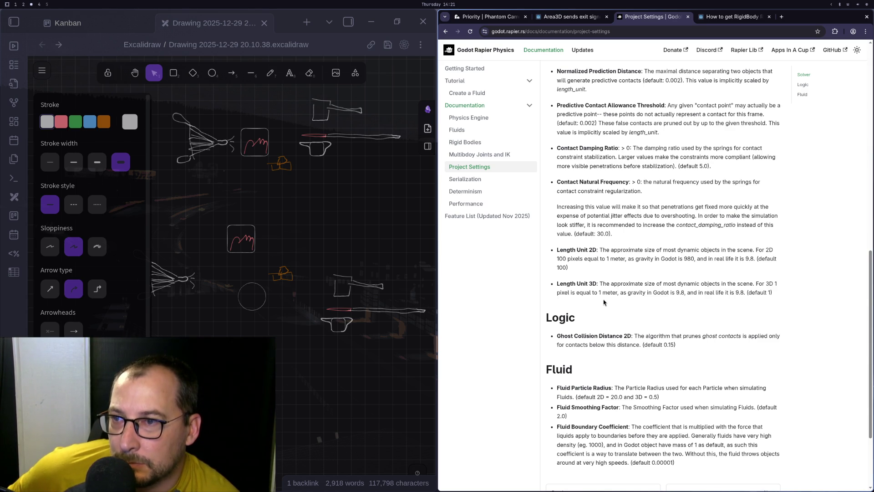
scroll(603, 300, "up", 3)
scroll(603, 301, "up", 4)
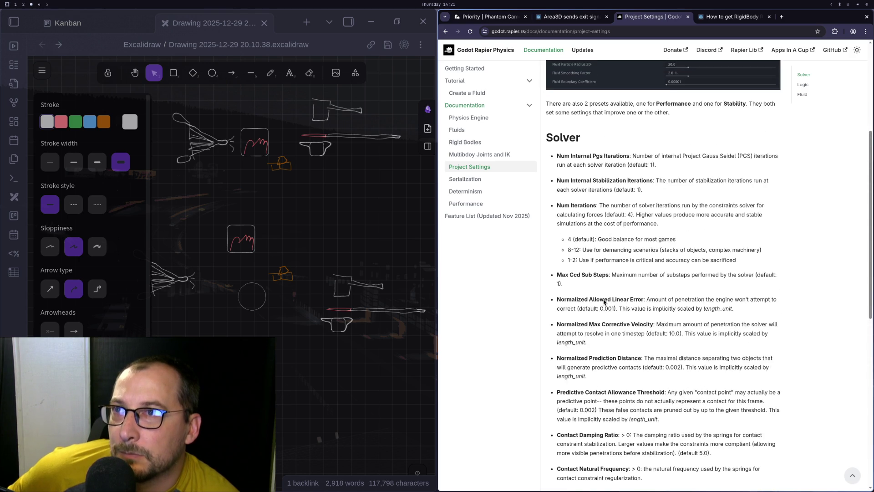
scroll(603, 299, "down", 1)
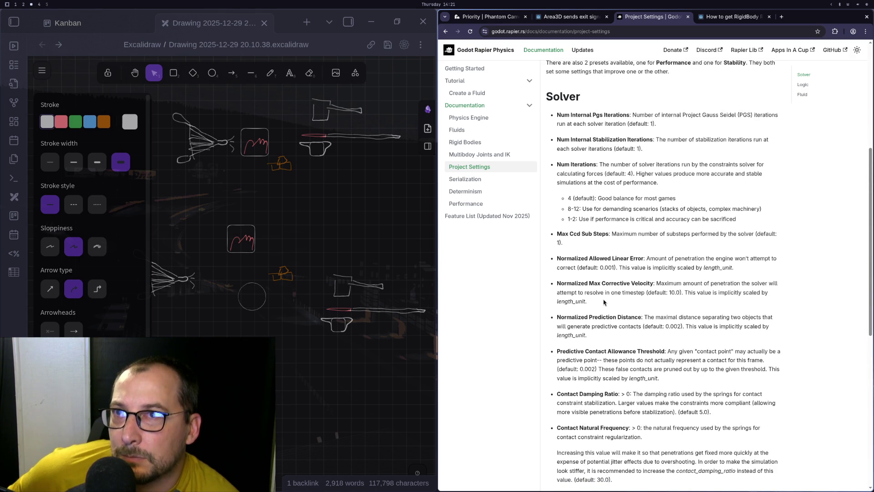
scroll(602, 299, "up", 6)
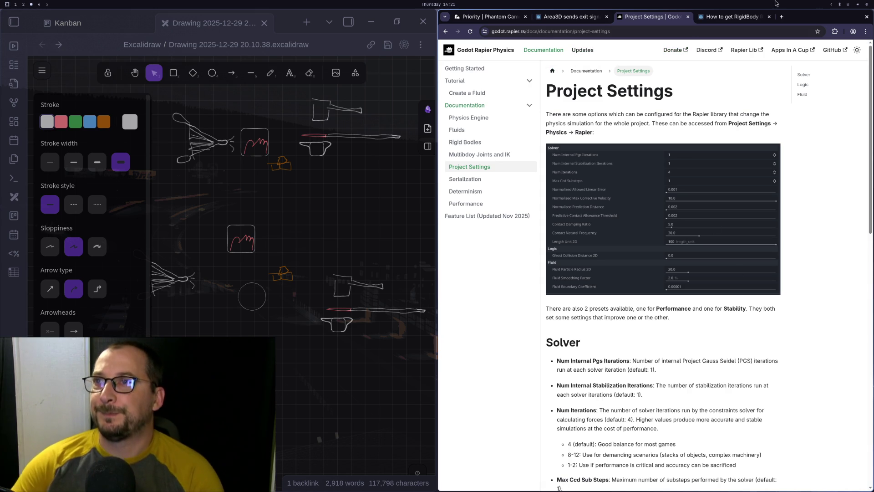
left_click(512, 67)
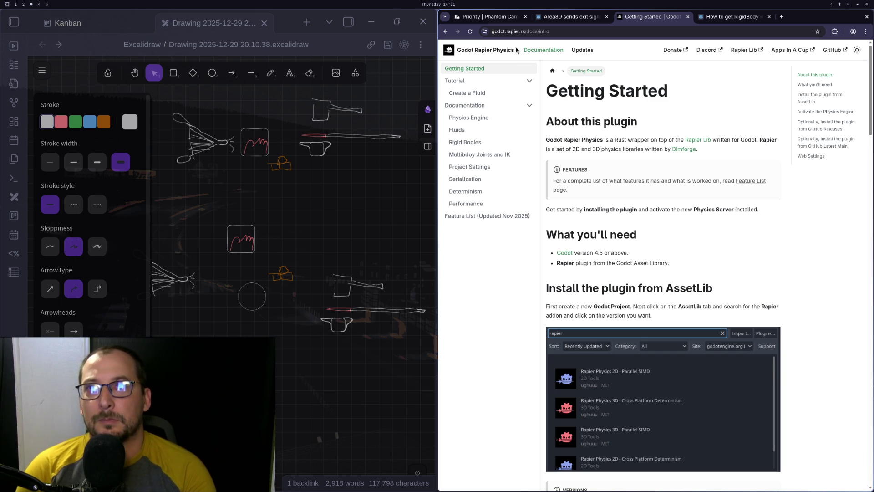
Read the Getting Started section on installing the plugin from GitHub Latest Main.
left_click(812, 144)
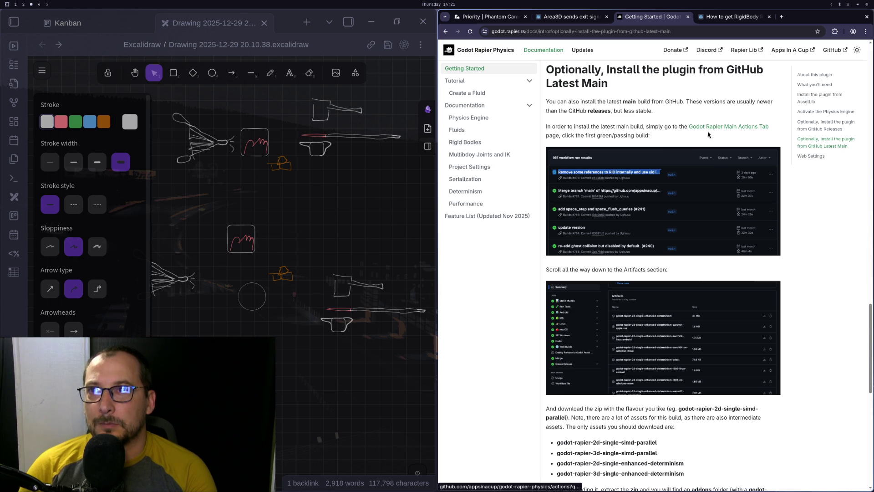
scroll(639, 133, "down", 5)
scroll(639, 132, "down", 4)
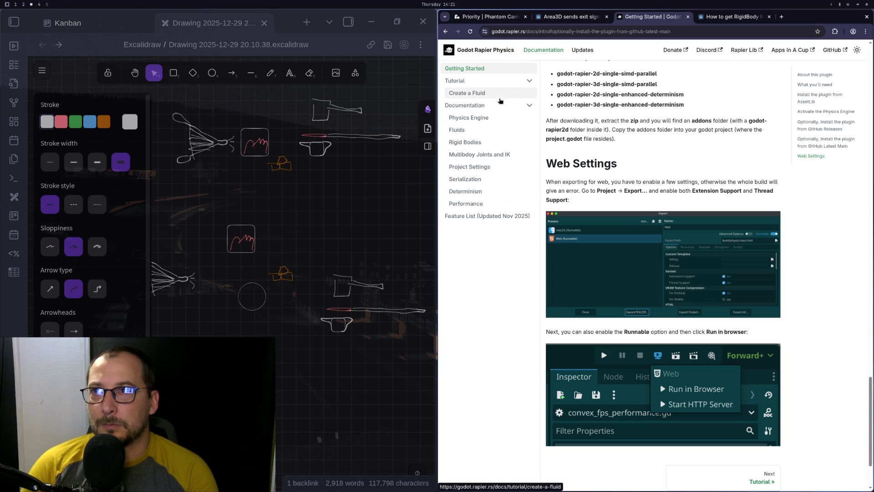
Open the PhysicsServer3D reference in a new tab from Physics Engine, then read Rigid Bodies.
left_click(480, 118)
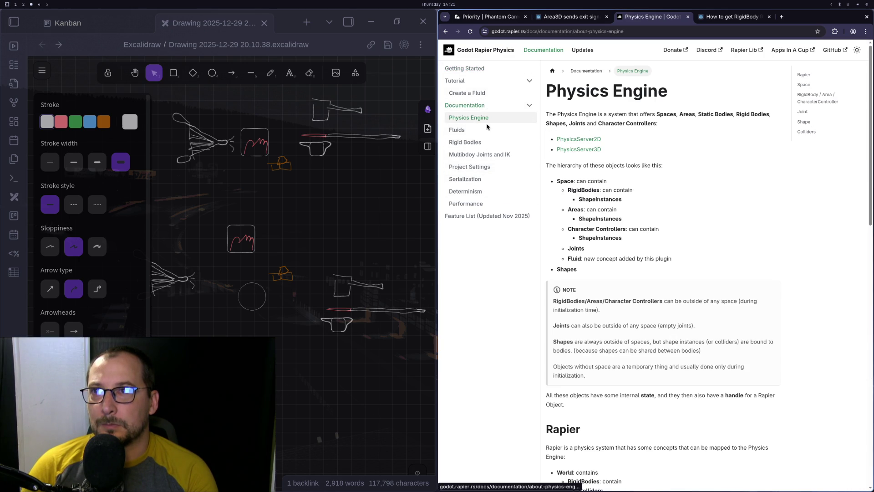
left_click(580, 150)
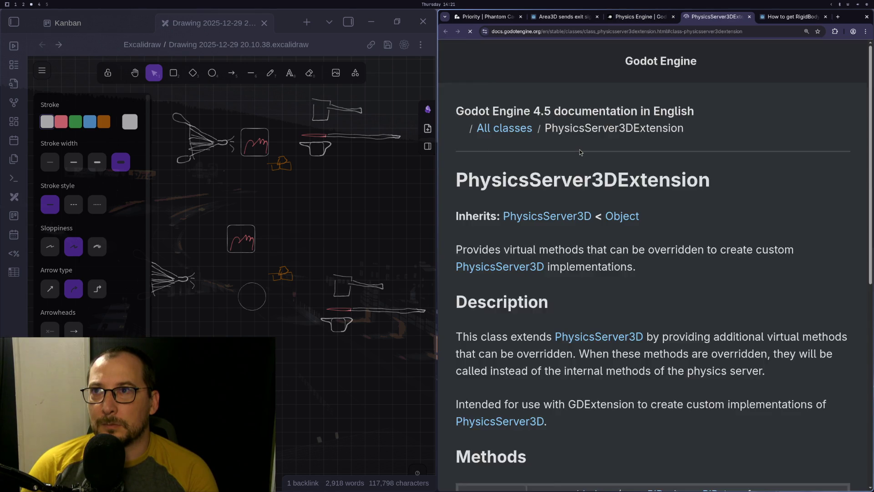
left_click(637, 16)
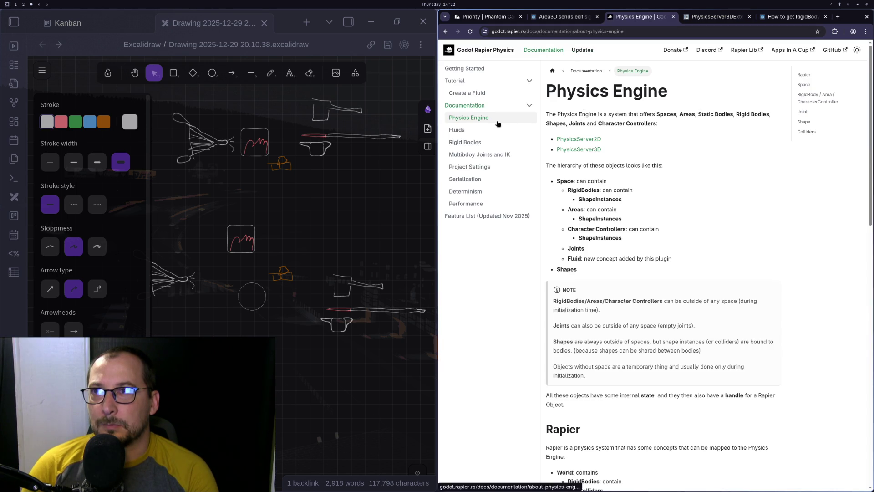
left_click(486, 146)
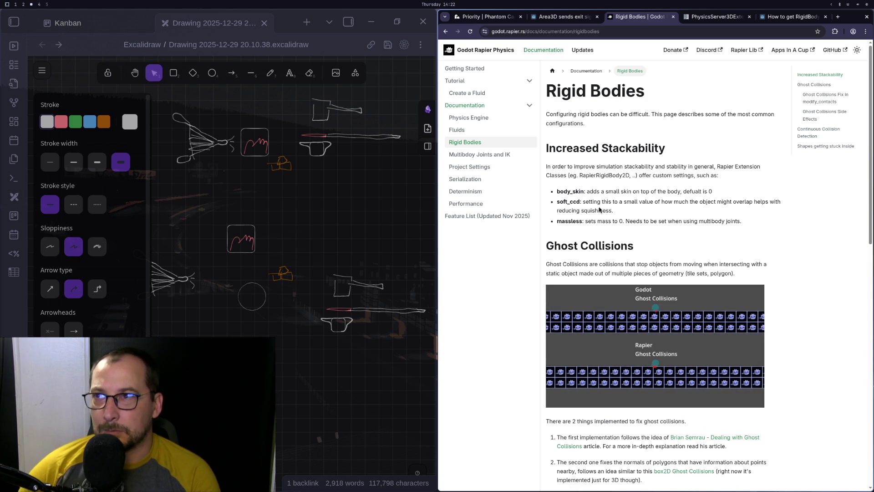
key("super+2")
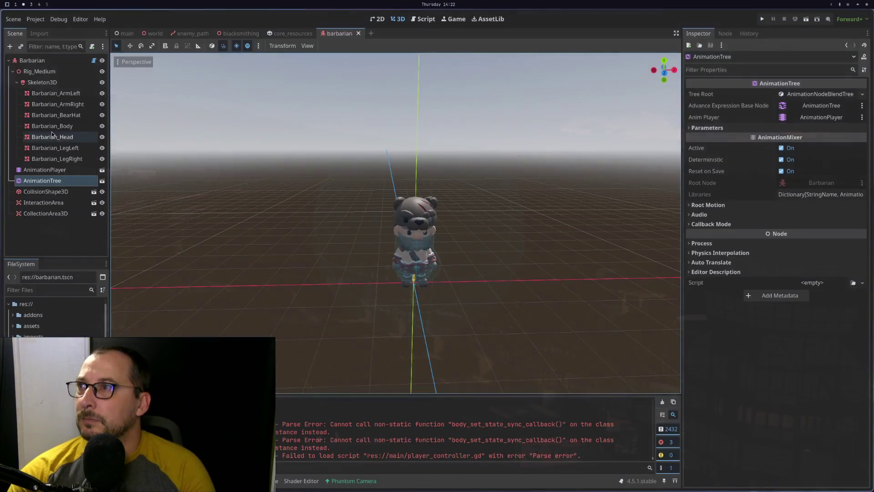
Delete the failing RapierPhysicsServer3D state-sync line 29 from player_controller.gd.
key("super+1")
key("d")
key("d")
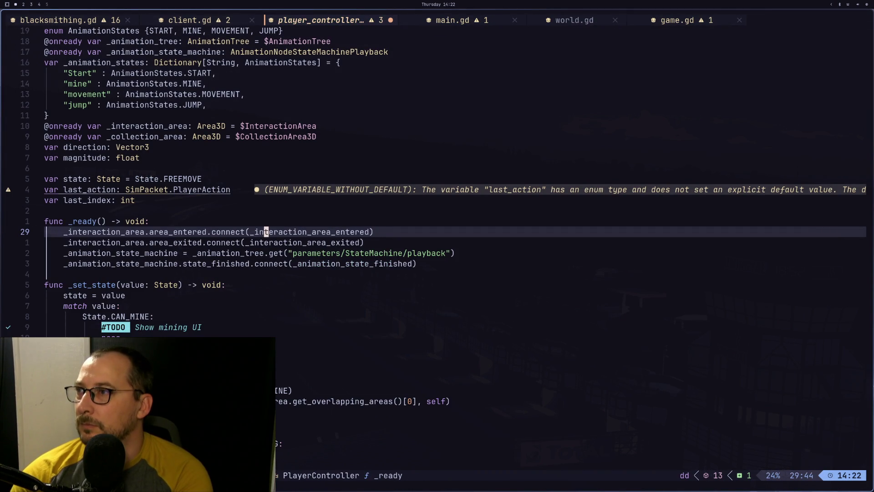
key("super+2")
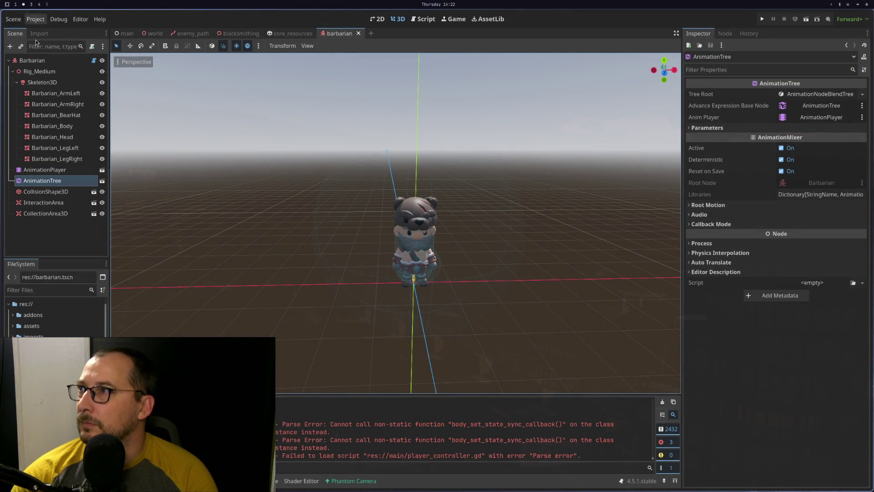
Select the Barbarian node and check its Body Skin property in the Inspector.
left_click(29, 61)
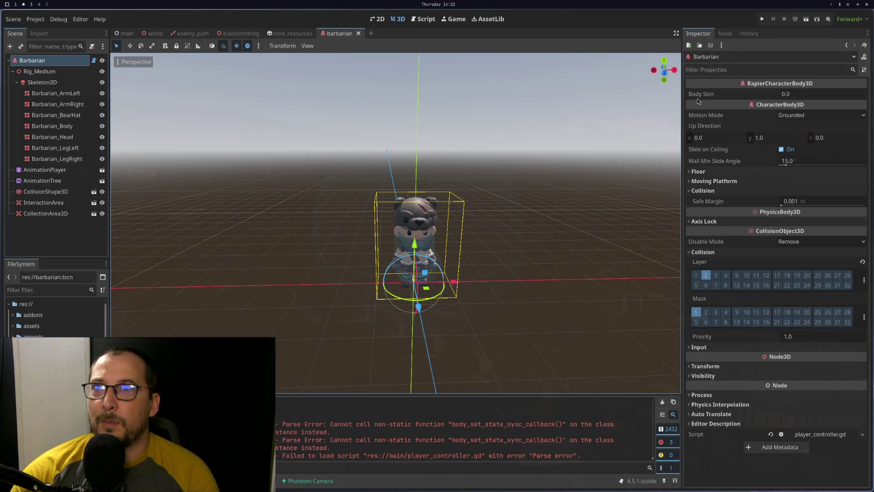
mouse_move(705, 97)
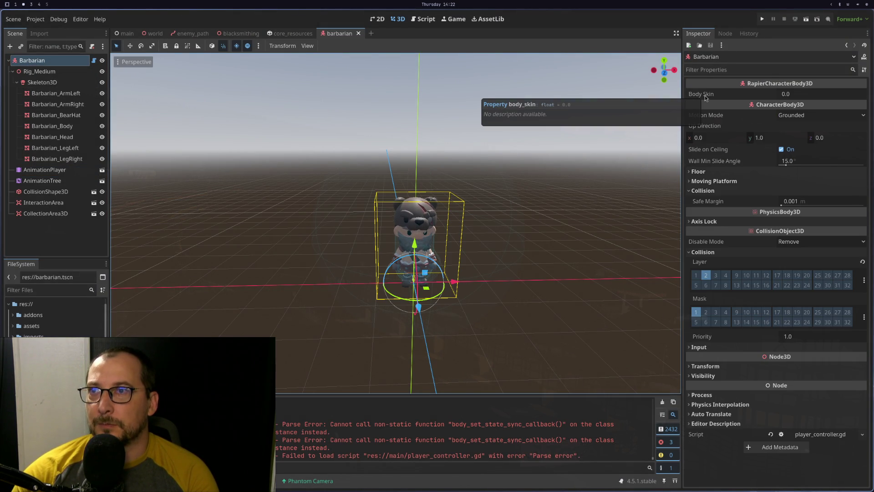
key("super+3")
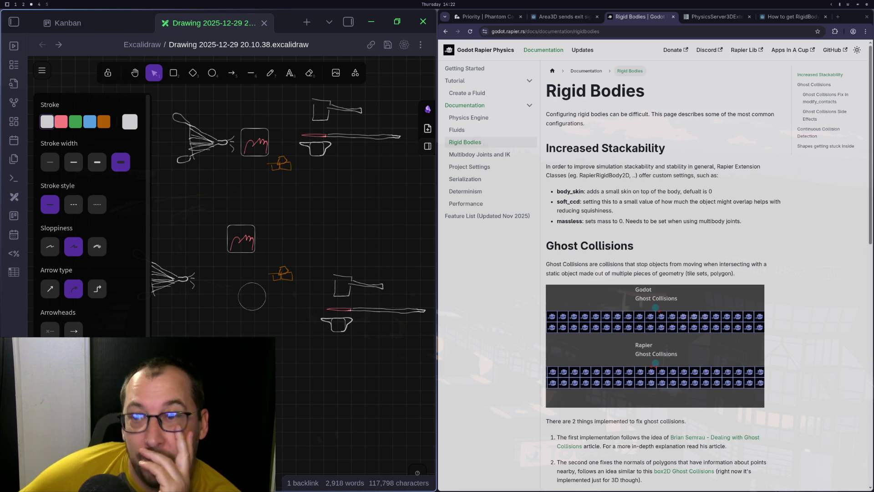
scroll(654, 89, "down", 3)
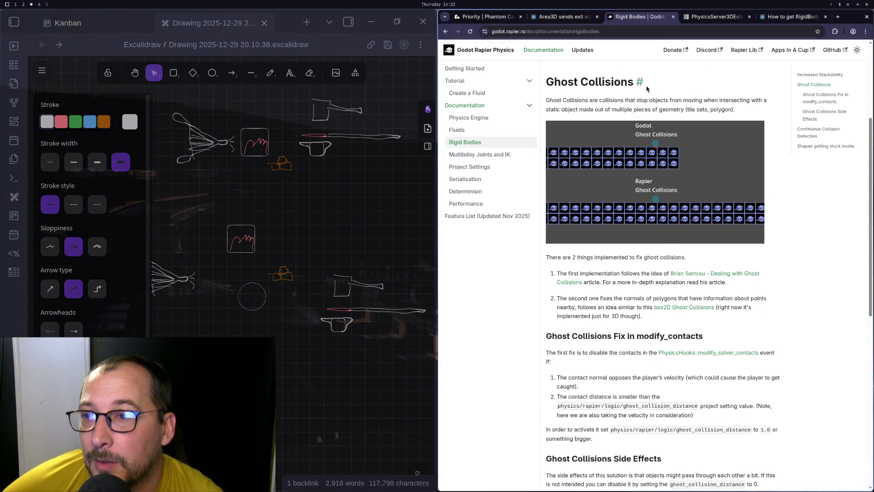
scroll(658, 206, "down", 3)
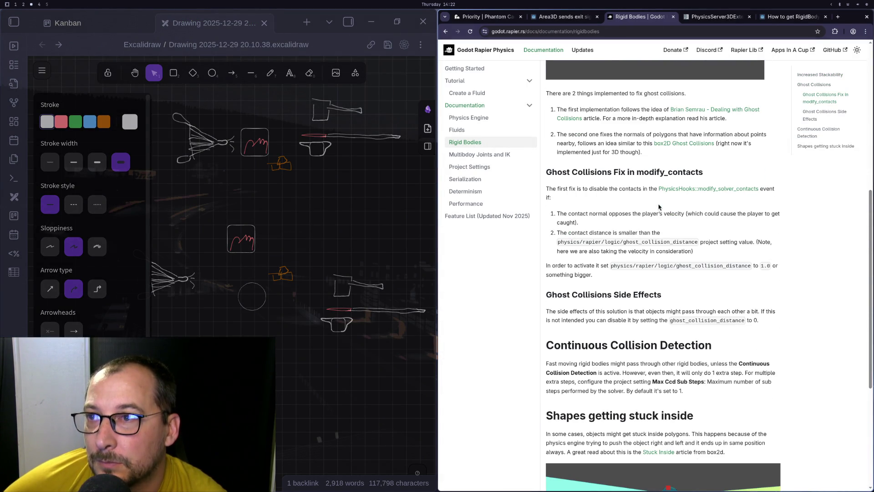